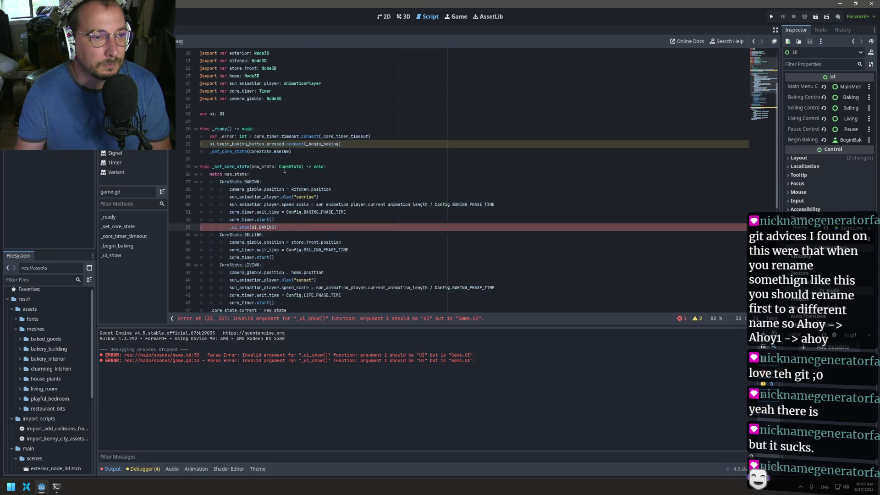
Inspect the _ui_show definition, its ui parameter and the failing UI.BAKING call
ctrl+click(249, 226)
click(243, 204)
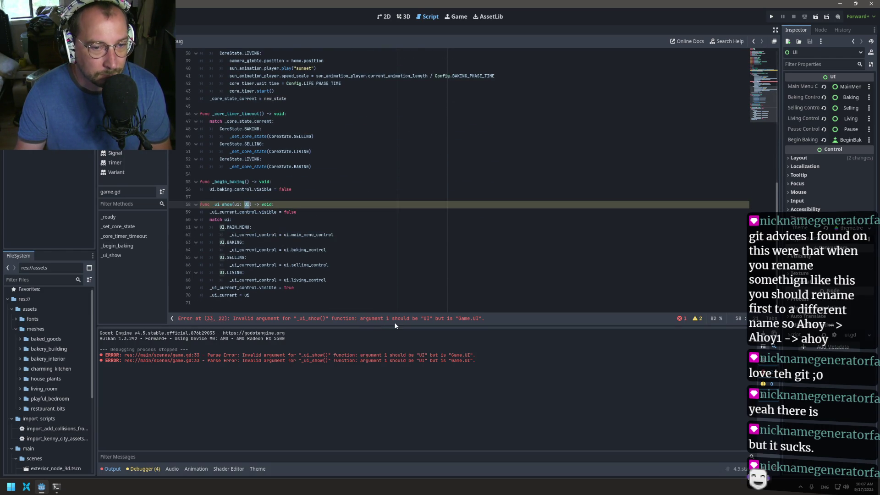
scroll(321, 253, up, 10)
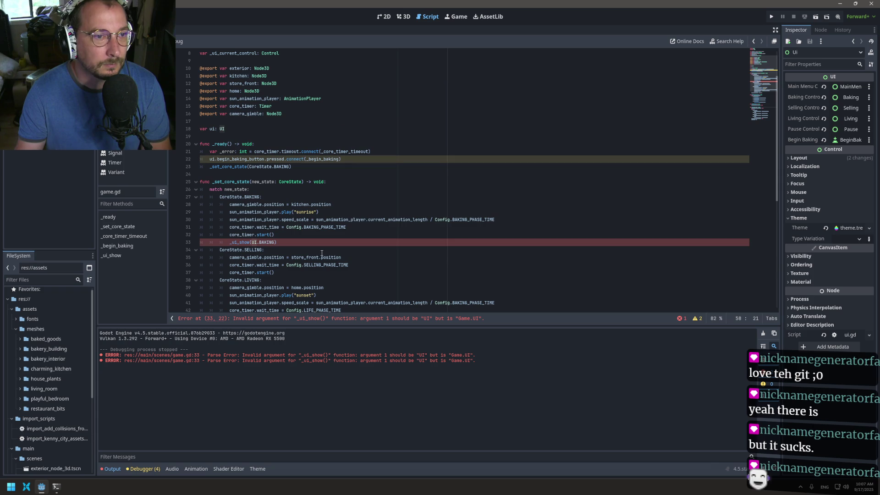
double_click(267, 242)
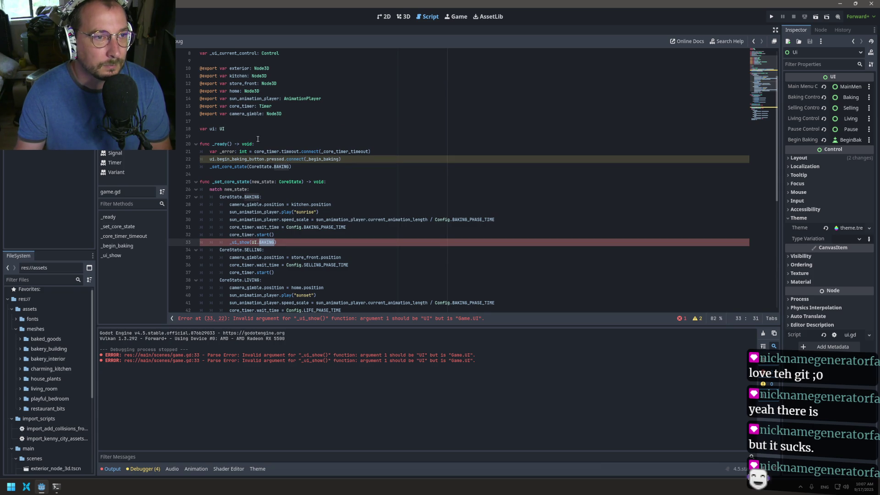
scroll(258, 139, up, 2)
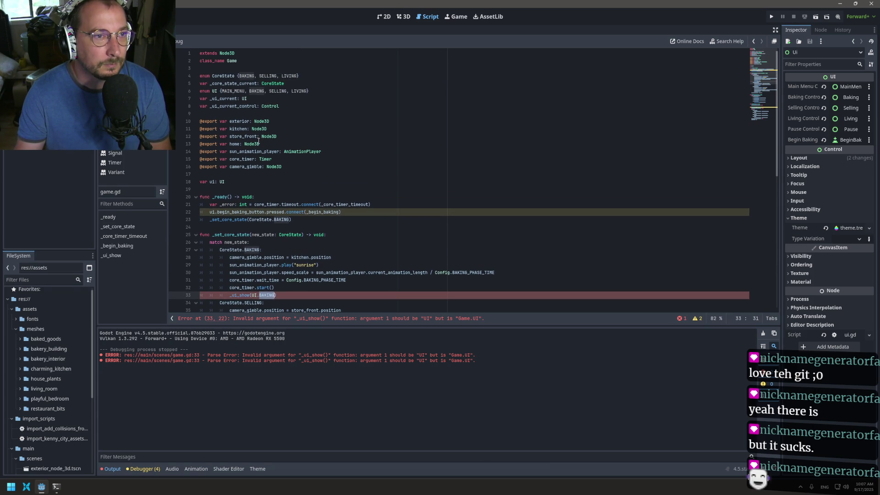
Rename the enum UI to MENU
click(213, 92)
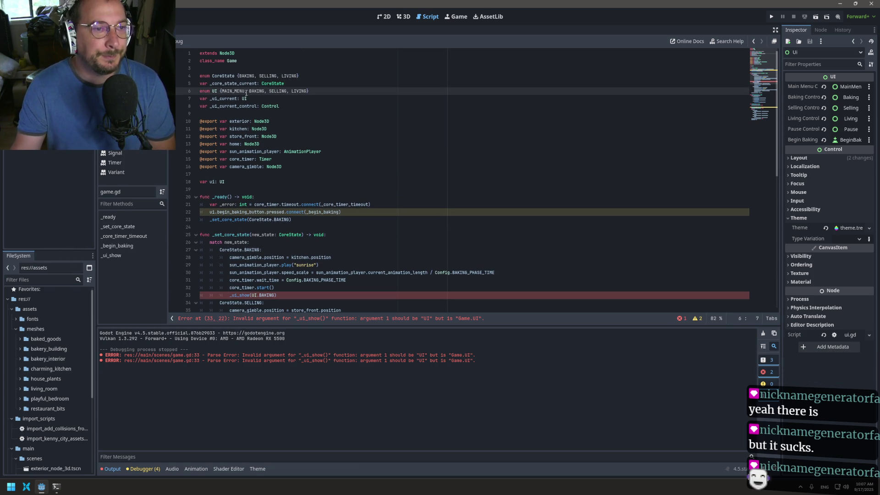
key(Right)
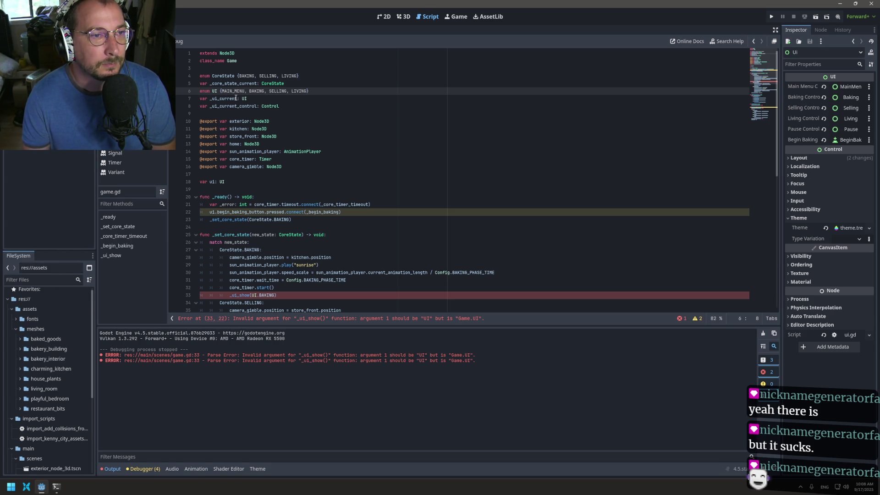
key(BackSpace)
key(BackSpace)
text(MENU)
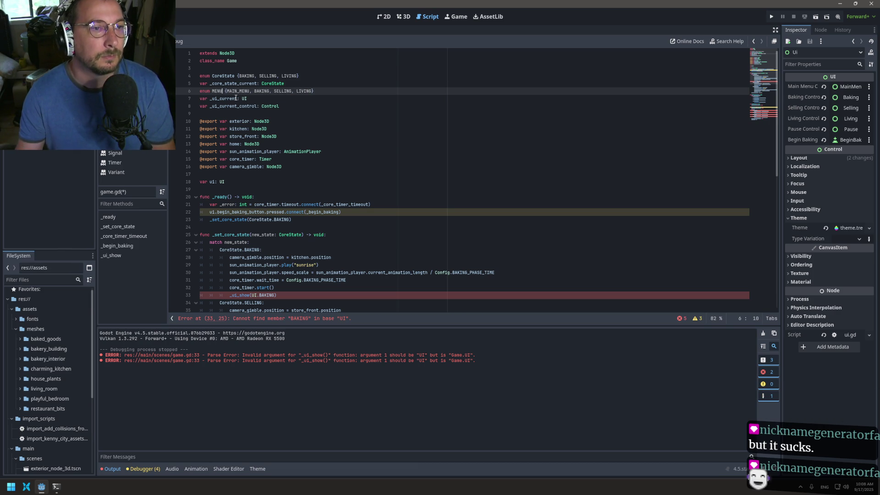
Rename _ui_current and _ui_current_control to _menu_current and _menu_current_control
click(246, 99)
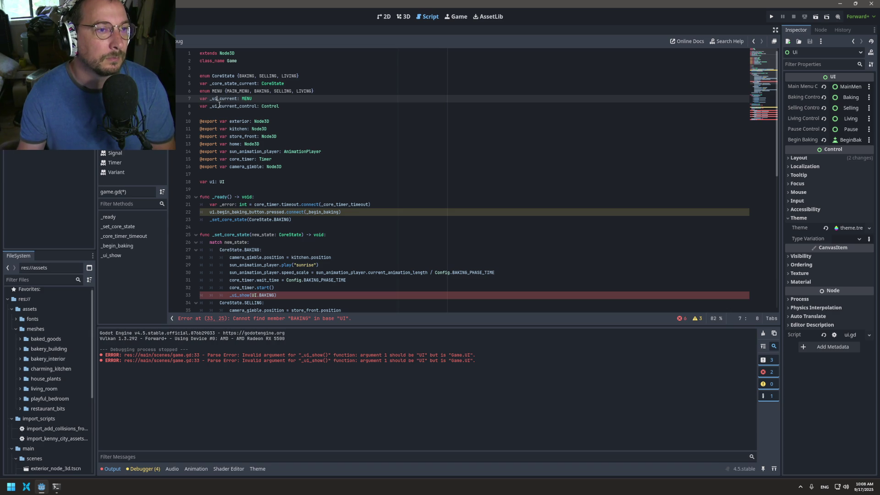
key(BackSpace)
key(BackSpace)
key(BackSpace)
text(en)
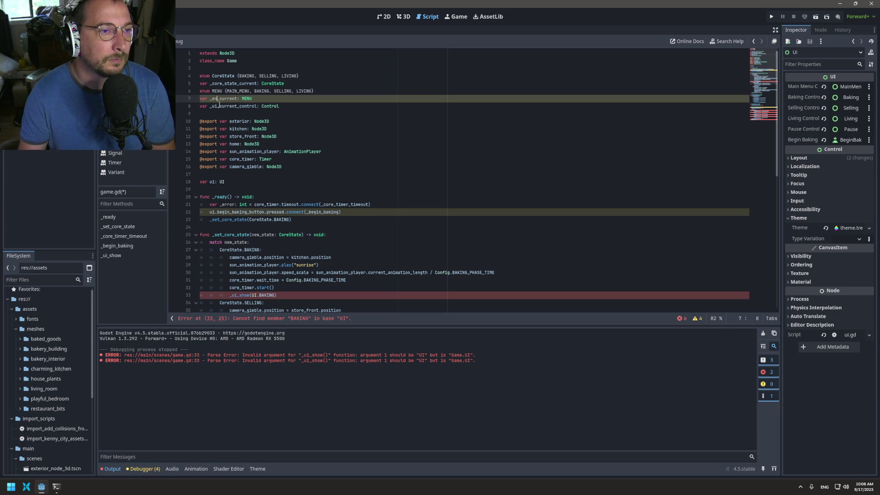
click(219, 106)
key(BackSpace)
key(BackSpace)
key(BackSpace)
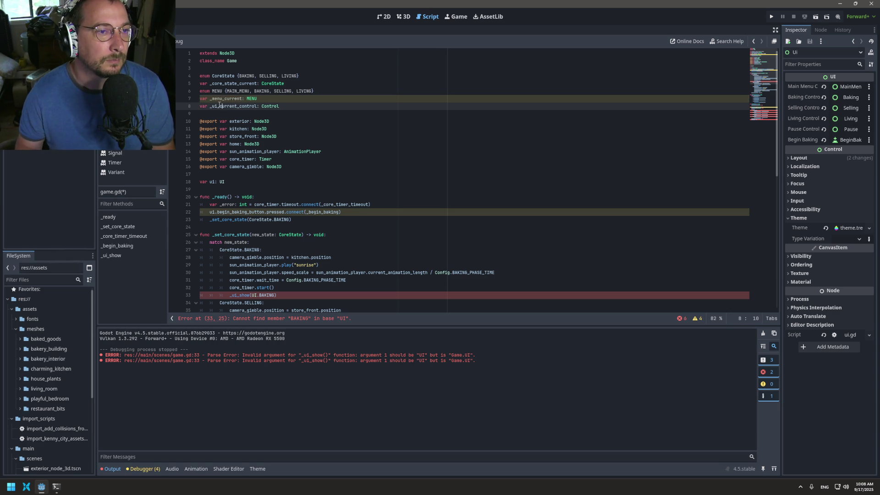
text(menu_)
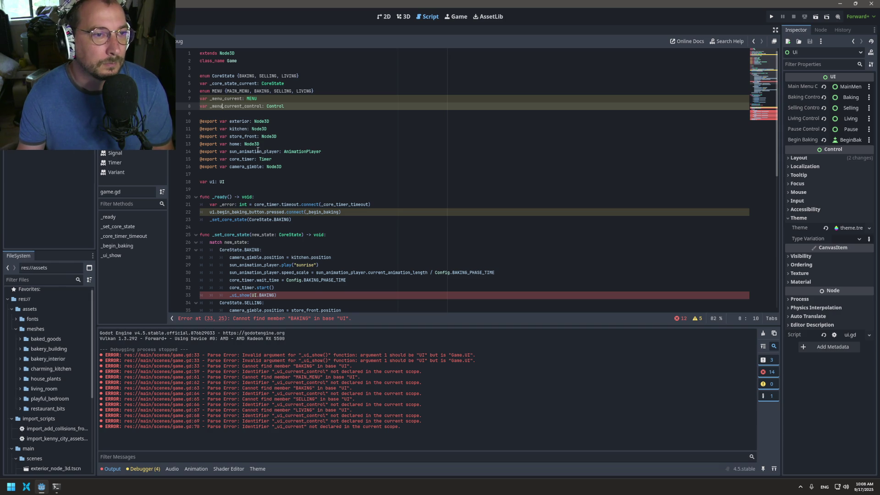
scroll(275, 215, down, 10)
scroll(257, 188, up, 3)
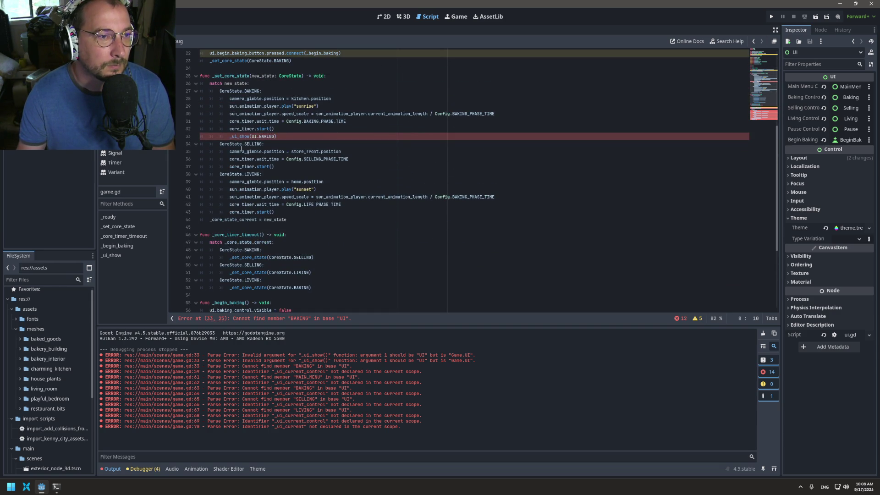
Change line 33 to _menu_show(MENU.BAKING) and save game.gd
click(232, 136)
key(BackSpace)
key(Delete)
text(menu)
double_click(258, 136)
text(MENU)
key(ctrl+s)
scroll(315, 160, down, 5)
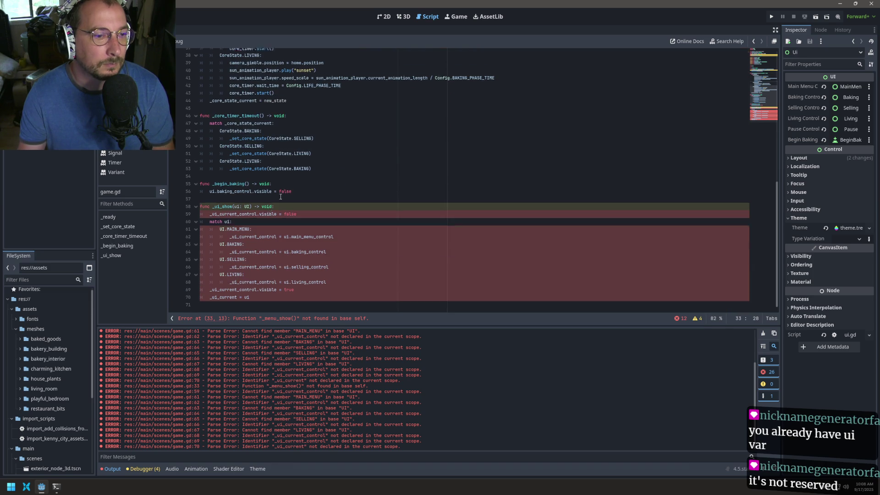
Change the line 58 parameter to menu: MENU and the match statement to match menu
double_click(246, 204)
text(MENU)
double_click(237, 203)
text(menu)
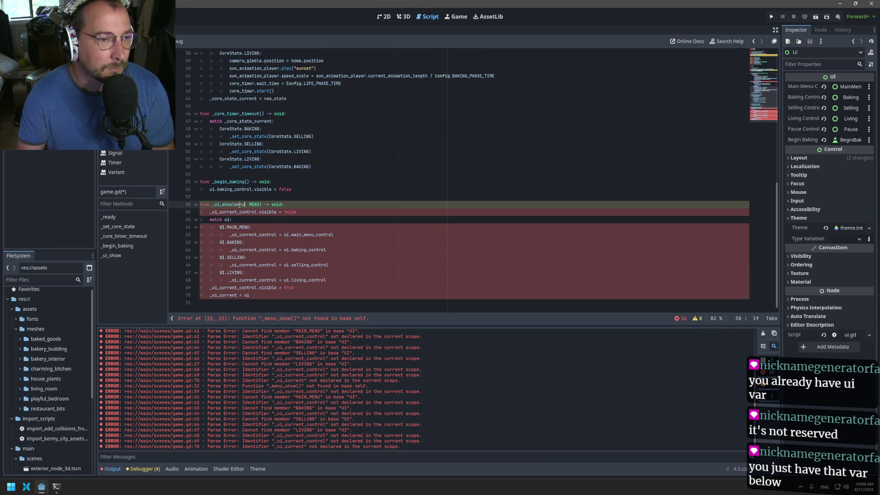
click(224, 219)
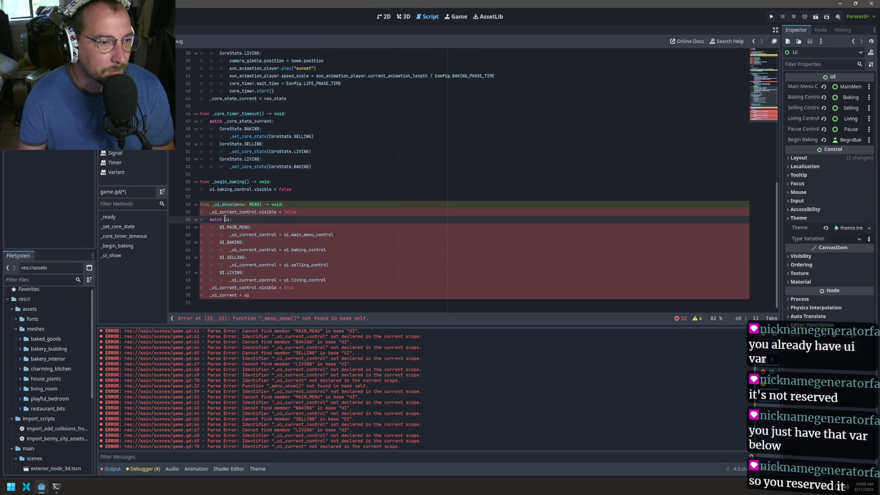
text(menu)
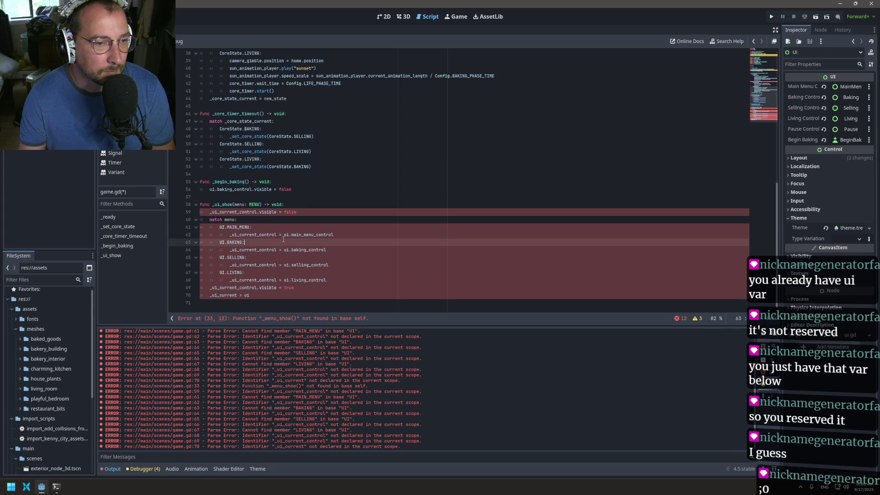
Replace the ui references with menu on lines 62, 64, 66 and 68
click(282, 235)
drag(289, 235, 200, 235)
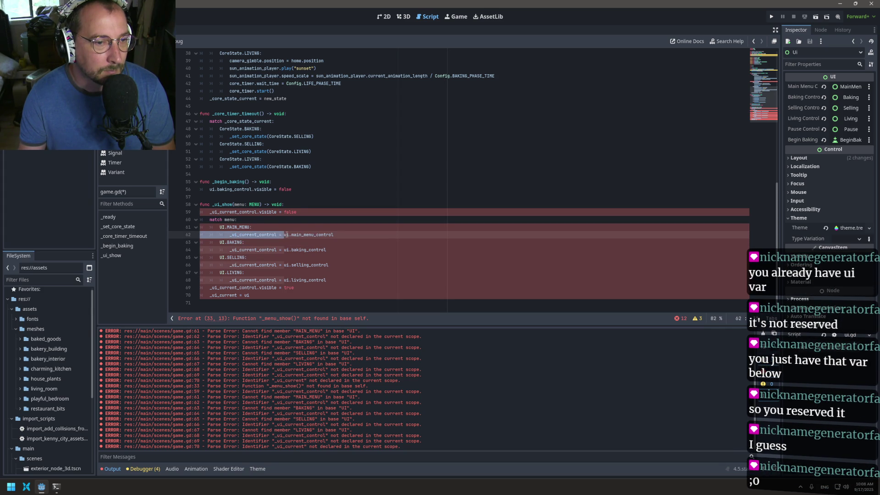
double_click(286, 235)
text(menu)
double_click(286, 250)
text(menu)
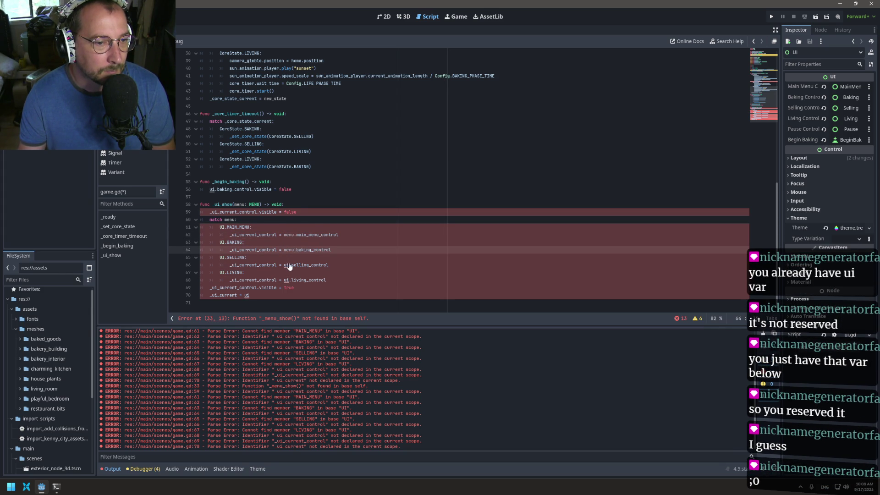
double_click(286, 265)
text(menu)
double_click(286, 280)
text(menu)
Rename the function to _menu_show, update line 59's control variable, and change UI.MAIN_MENU to Menu
click(213, 207)
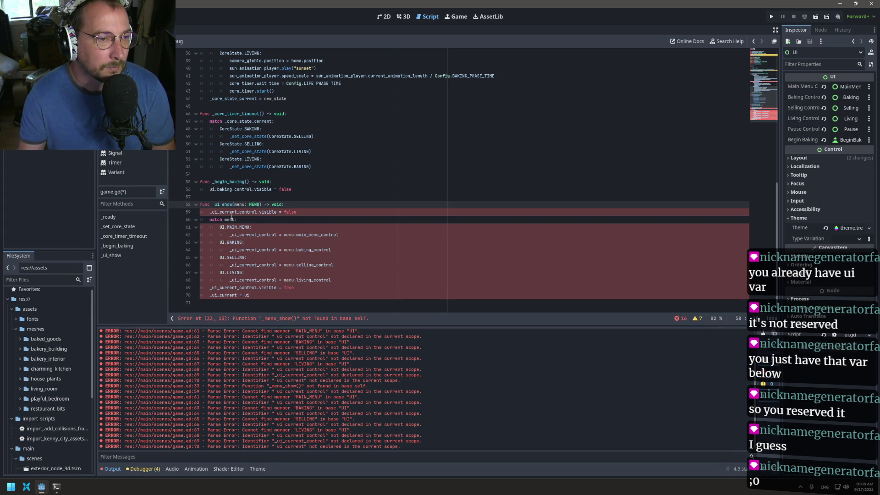
key(Delete)
key(Delete)
key(Delete)
text(_menu)
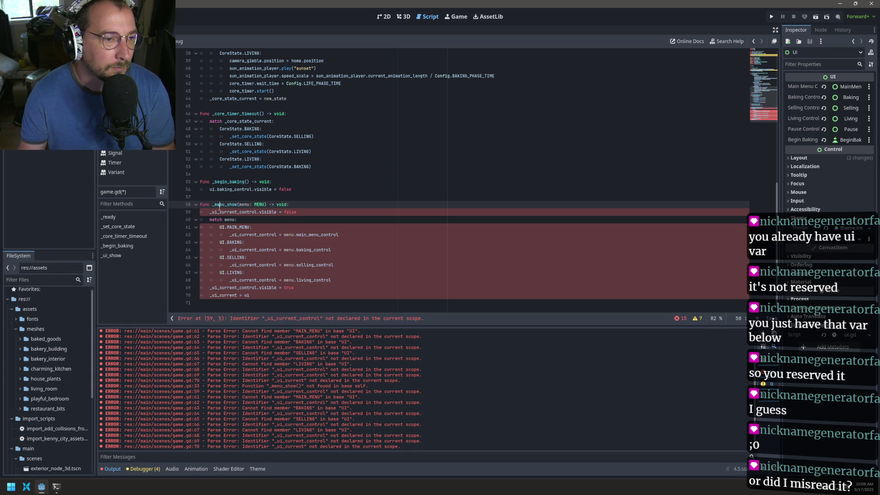
click(214, 212)
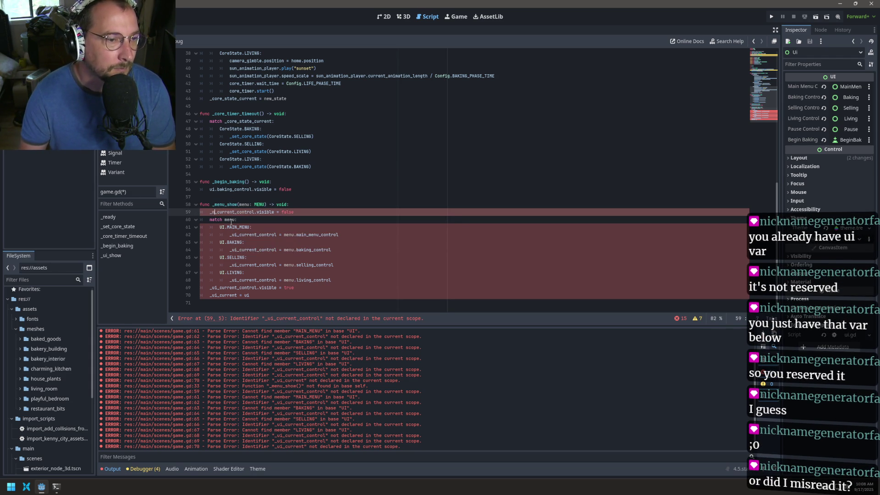
key(BackSpace)
text(menu_)
key(Escape)
key(Down)
key(Down)
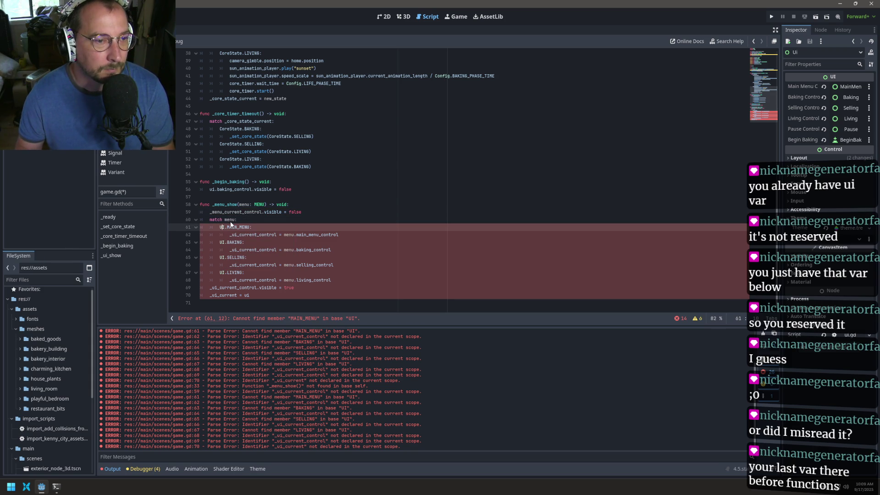
key(BackSpace)
key(BackSpace)
text(menu)
key(Escape)
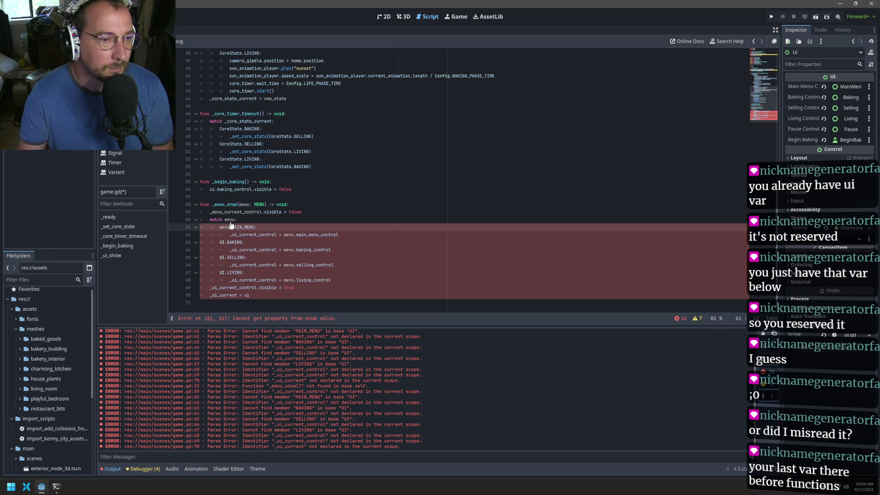
text(Menu)
key(Escape)
Rename the enum to Menu and set _menu_current's type to Menu, saving
scroll(223, 106, up, 10)
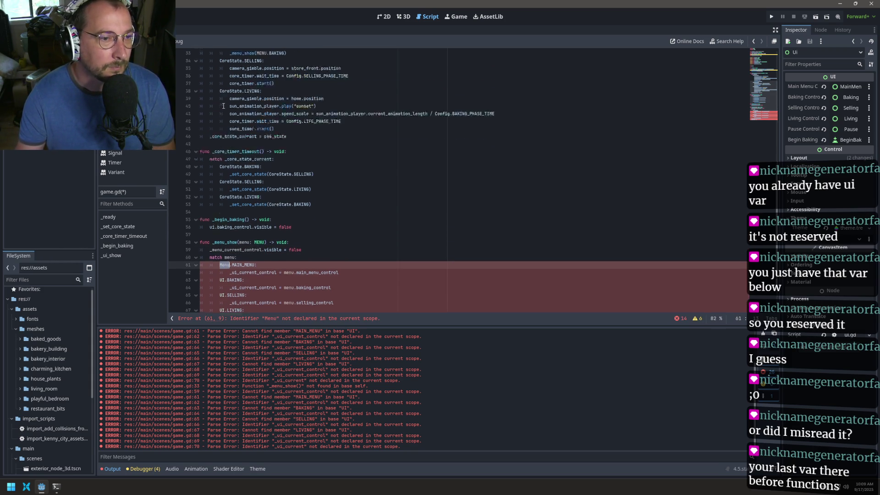
double_click(216, 91)
text(Menu)
key(ctrl+s)
double_click(251, 99)
text(Menu)
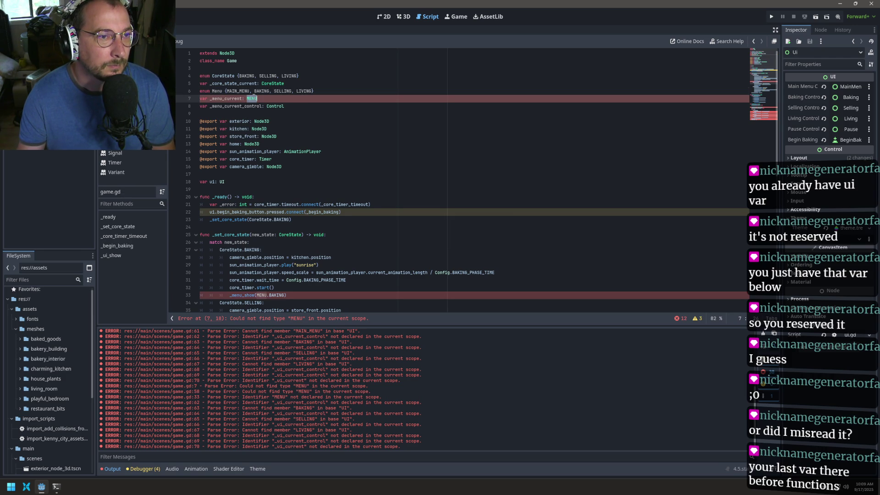
key(ctrl+s)
Change the parameter type and the BAKING, SELLING and LIVING branches to Menu
scroll(220, 163, down, 6)
scroll(221, 163, down, 6)
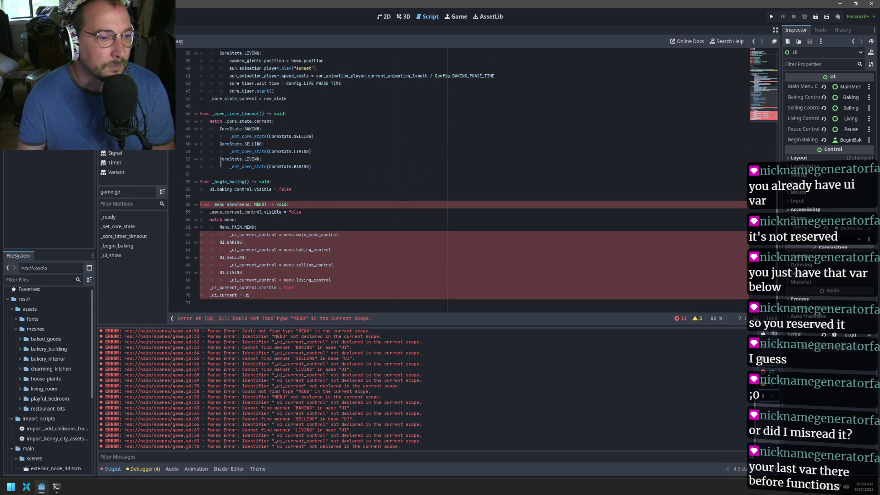
double_click(260, 204)
text(Menu)
click(222, 242)
double_click(222, 242)
text(Menu)
double_click(222, 257)
text(Menu)
double_click(222, 272)
Replace _ui_current_control with _menu_current_control on lines 62, 64, 66 and 68
click(234, 235)
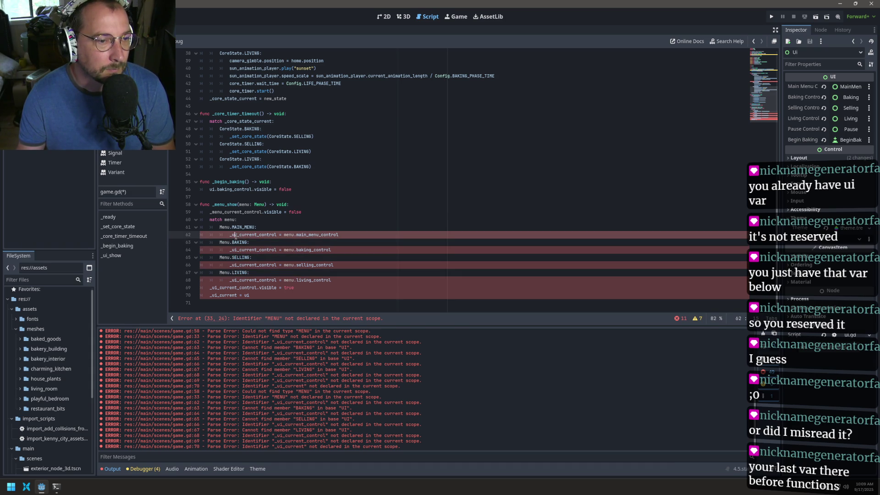
key(BackSpace)
key(BackSpace)
text(menu)
key(Down)
key(Down)
key(BackSpace)
key(BackSpace)
text(menu)
key(Down)
key(Down)
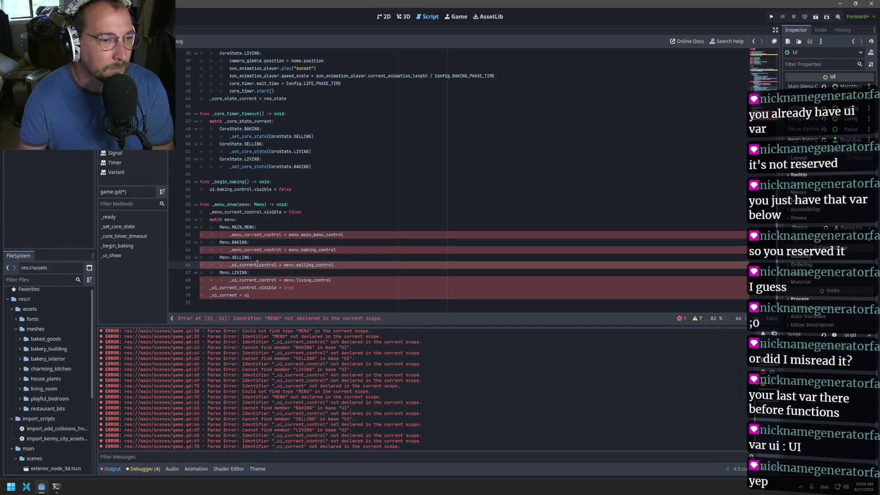
key(BackSpace)
key(BackSpace)
text(menu)
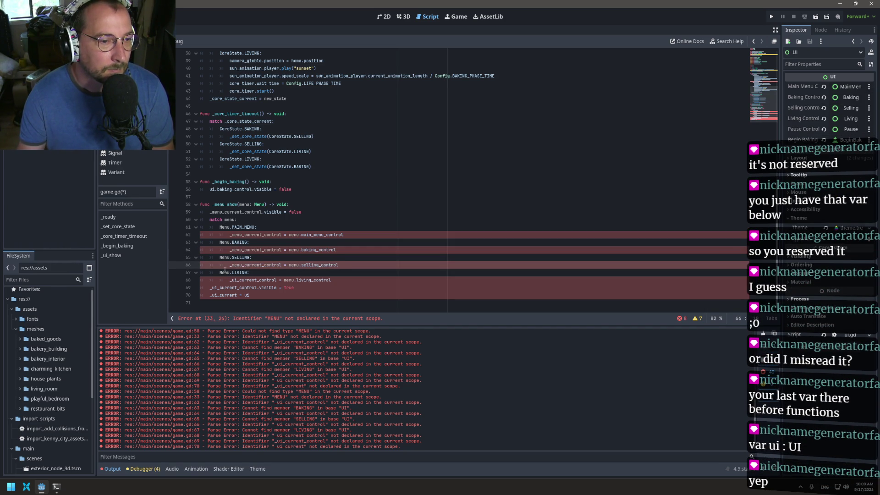
click(239, 280)
key(BackSpace)
key(BackSpace)
text(me)
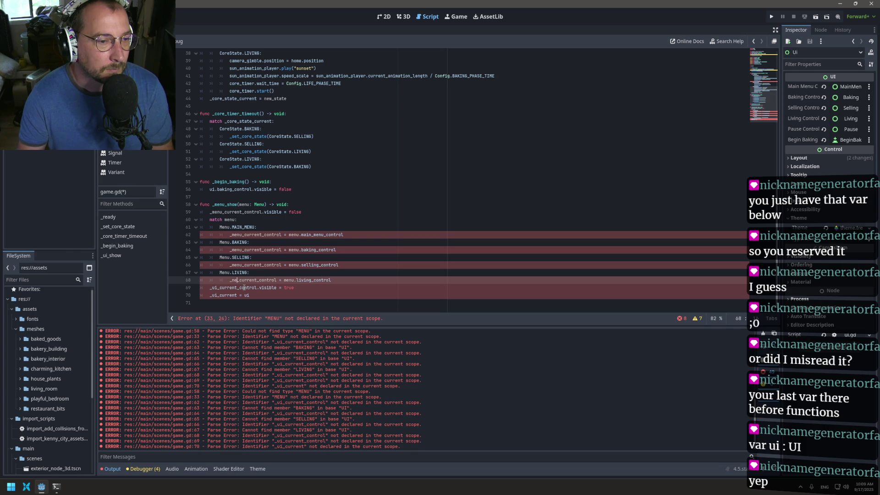
text(nu)
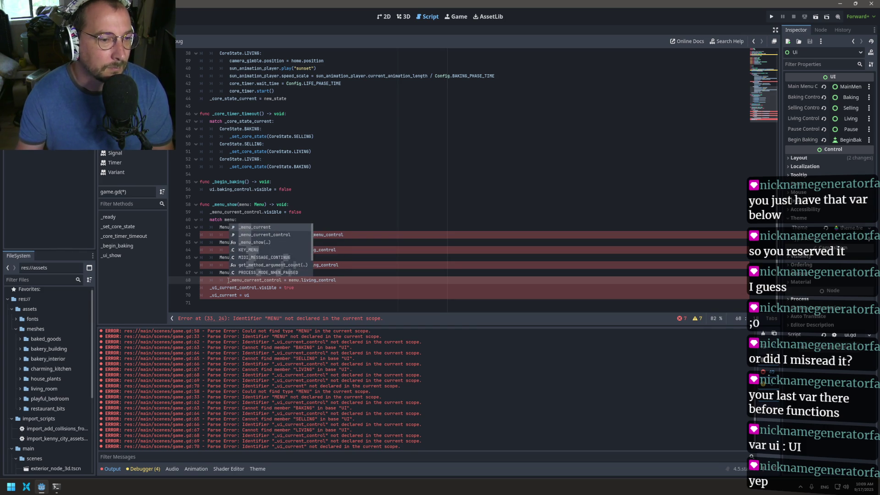
Set lines 69–70 to _menu_current_control and _menu_current = menu, then save
click(217, 287)
key(BackSpace)
key(BackSpace)
text(menu)
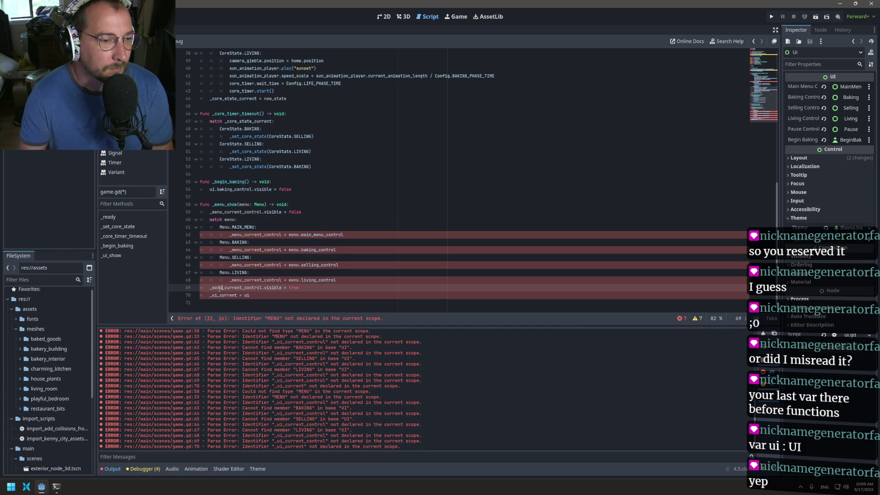
key(Escape)
key(Down)
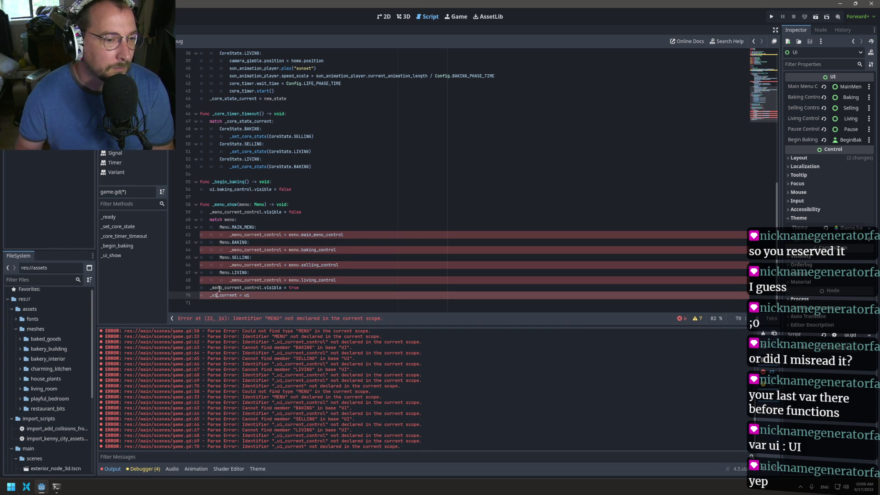
key(BackSpace)
key(BackSpace)
text(menu)
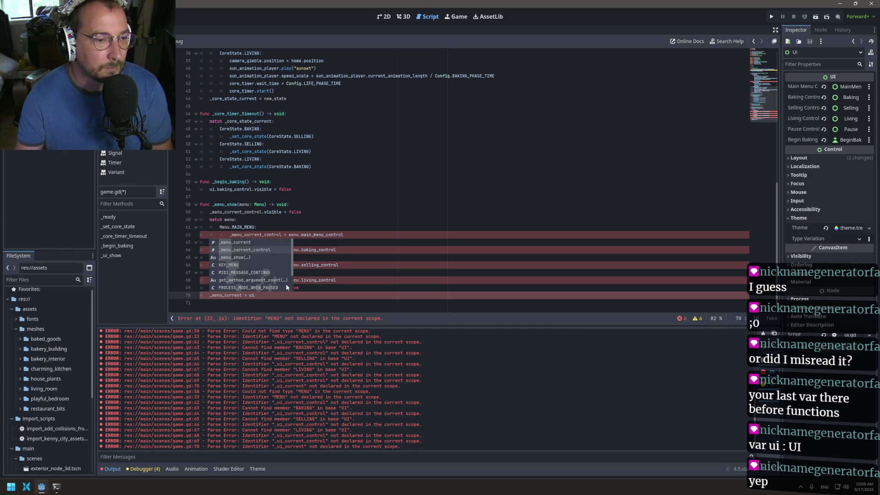
key(ctrl+shift+Left)
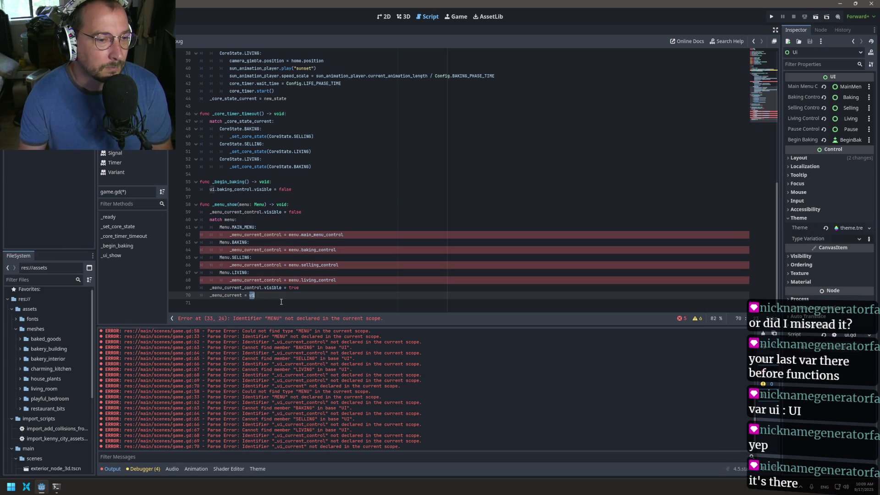
text(men)
key(ctrl+s)
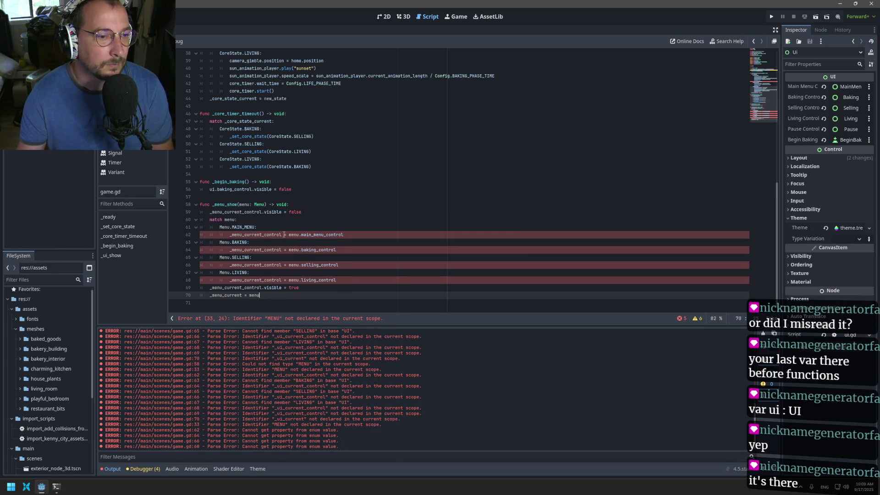
Review the script errors, rename line 18's variable to menu: Menu and line 22's reference, and save
click(681, 318)
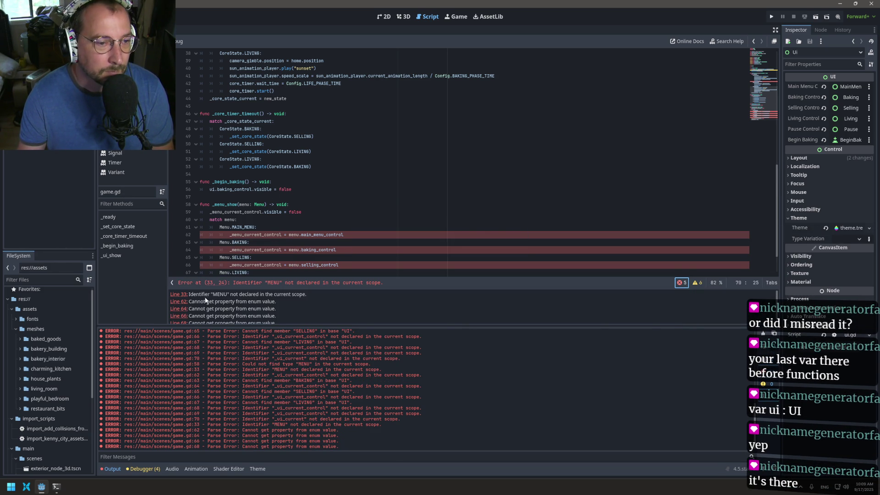
scroll(260, 263, up, 12)
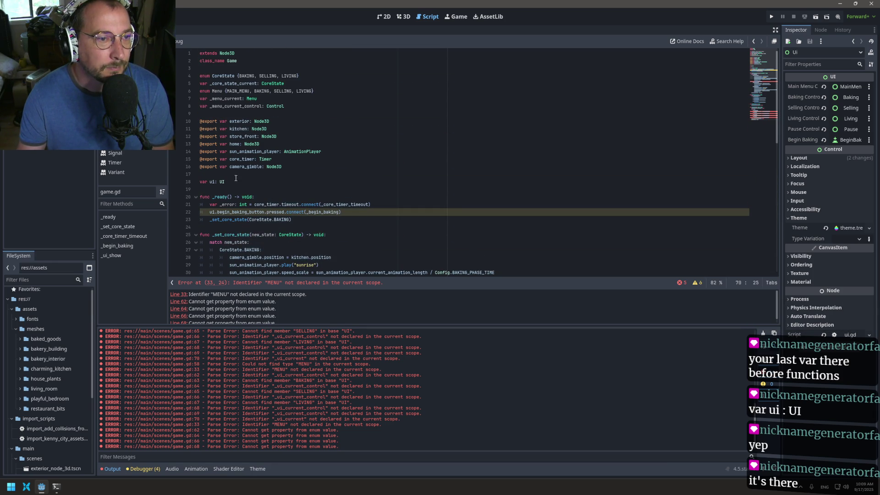
double_click(211, 181)
text(men)
key(End)
key(BackSpace)
key(BackSpace)
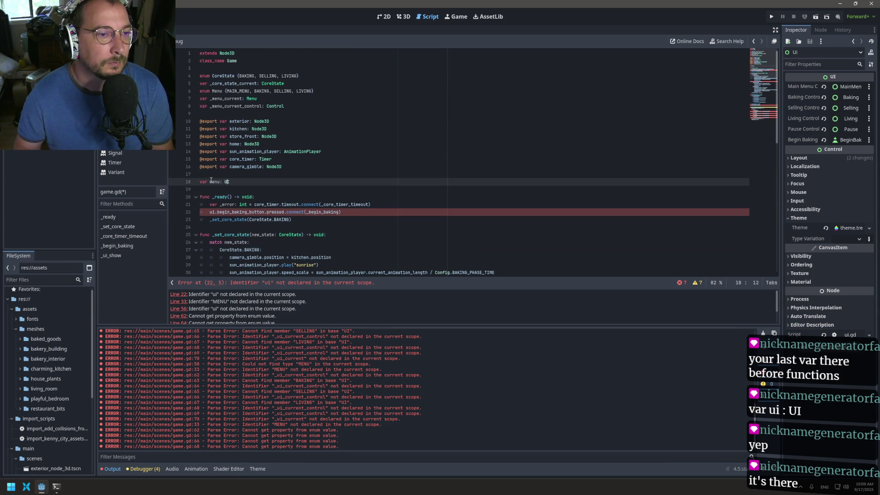
text(Menu)
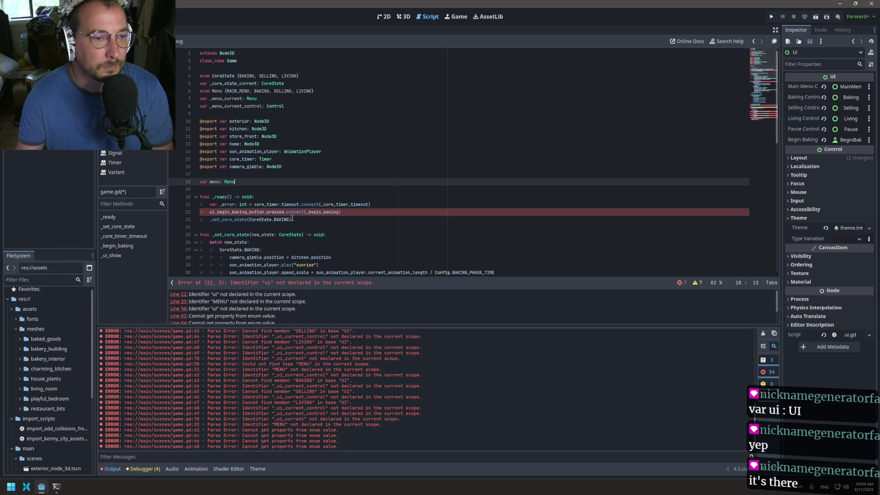
double_click(212, 212)
text(menu)
key(ctrl+s)
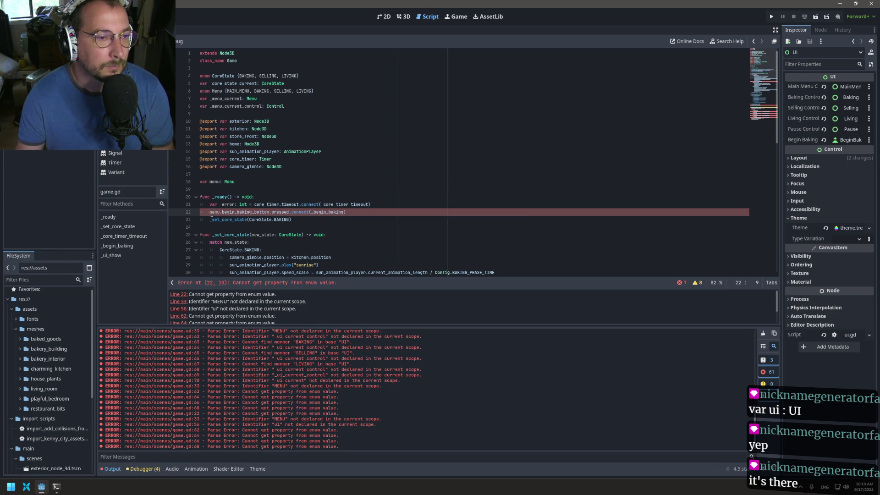
Change line 18's type back to UI and line 22's reference back to ui
click(210, 182)
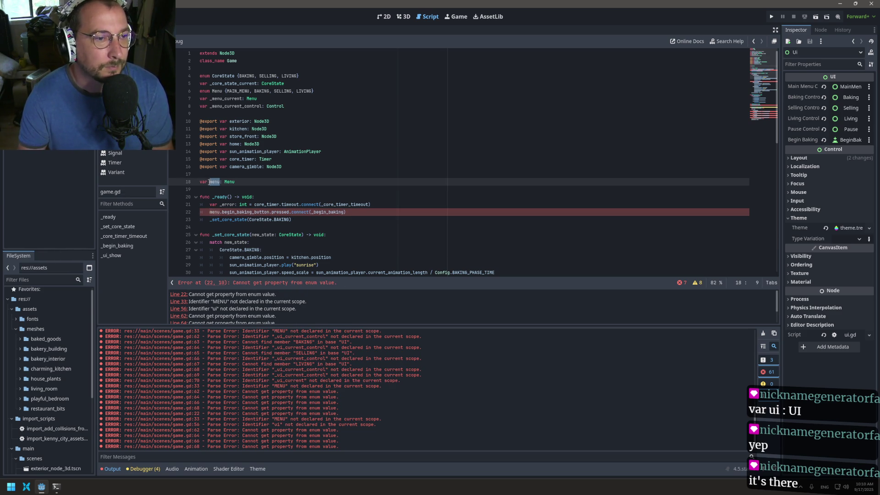
text(i)
double_click(224, 182)
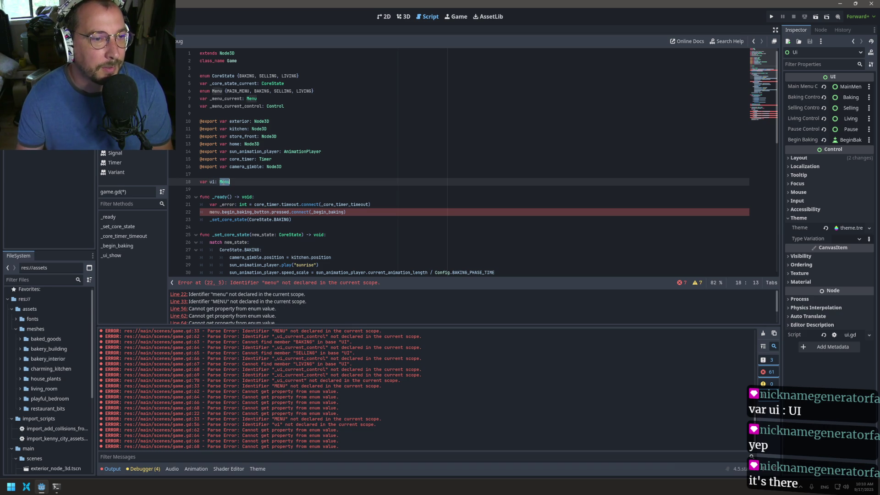
text(UI)
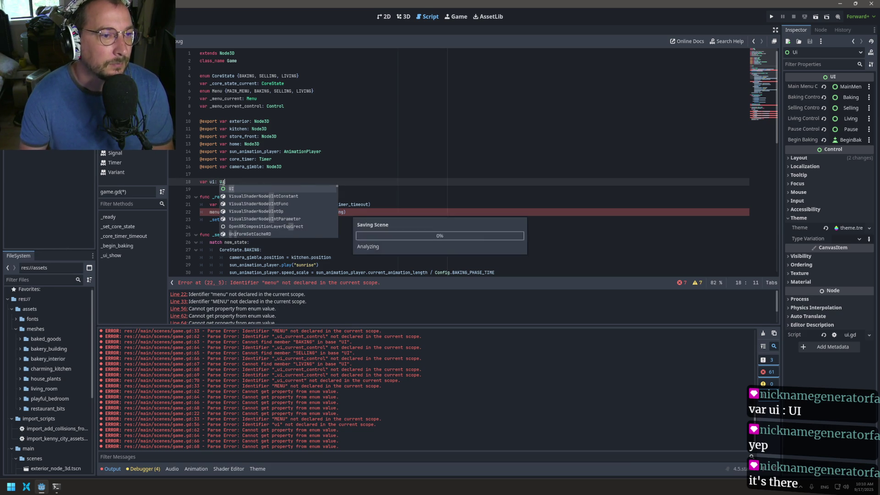
key(ctrl+s)
double_click(214, 211)
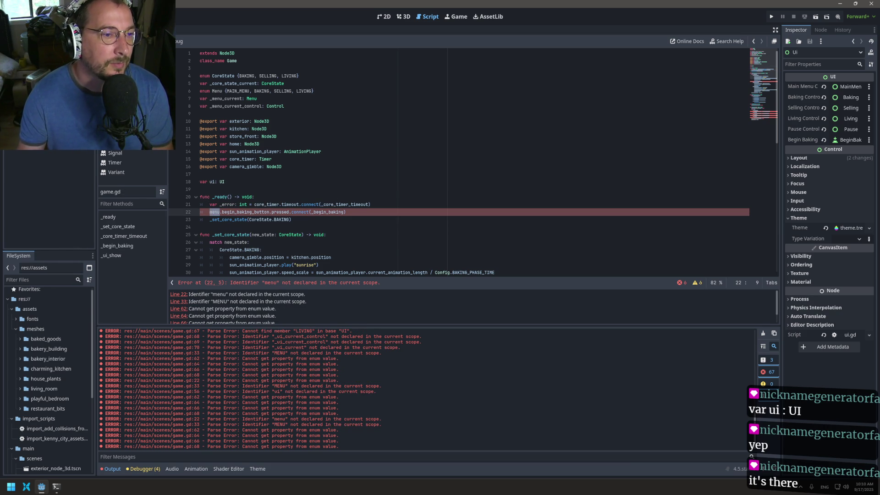
text(ui)
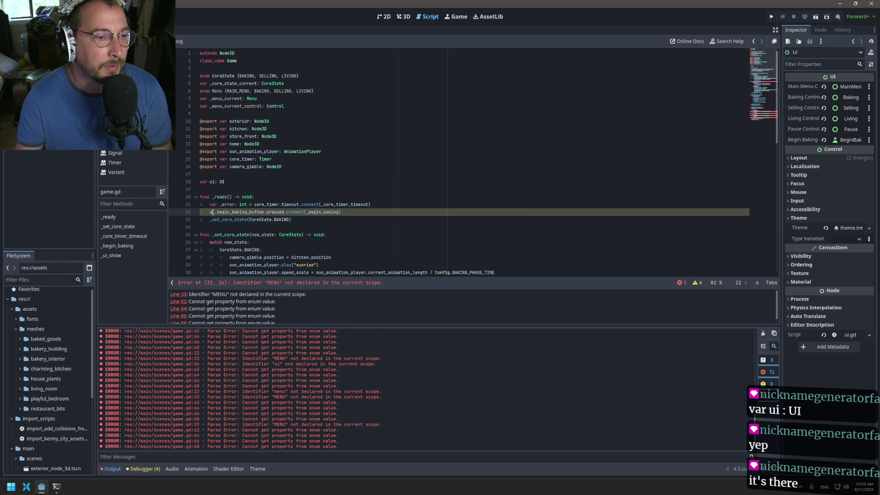
Fix line 33 to call _menu_show(Menu.BAKING) and save
scroll(269, 182, down, 10)
scroll(279, 129, up, 5)
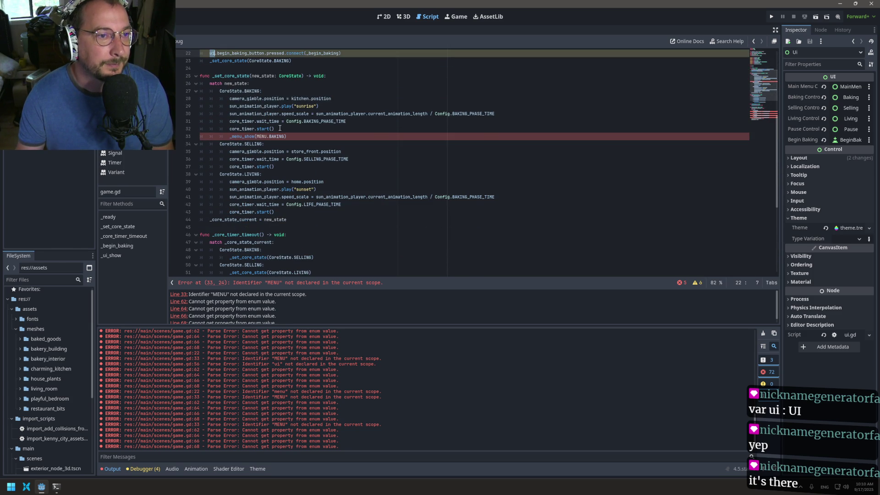
double_click(258, 137)
text(Menu)
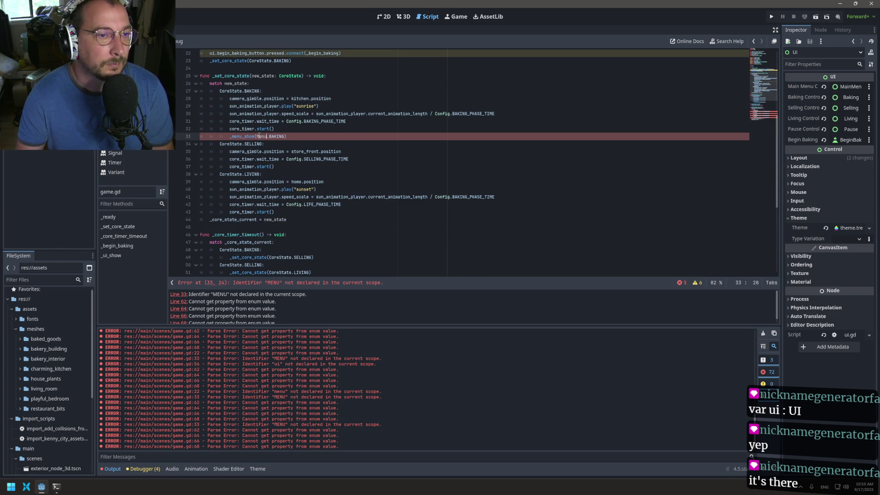
key(ctrl+s)
Replace menu with ui on lines 62, 64, 66 and 68, then save
scroll(257, 174, down, 7)
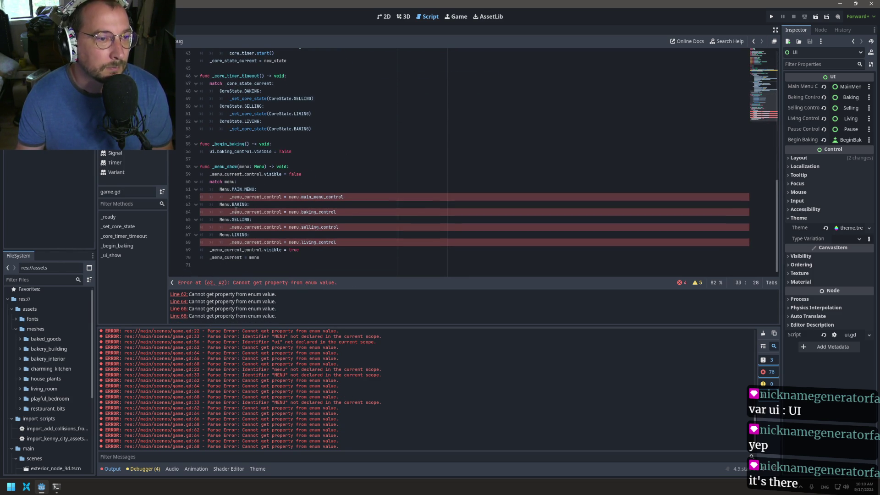
double_click(293, 197)
text(ui)
double_click(294, 212)
text(ui)
double_click(294, 227)
text(ui)
double_click(294, 242)
text(ui)
key(ctrl+s)
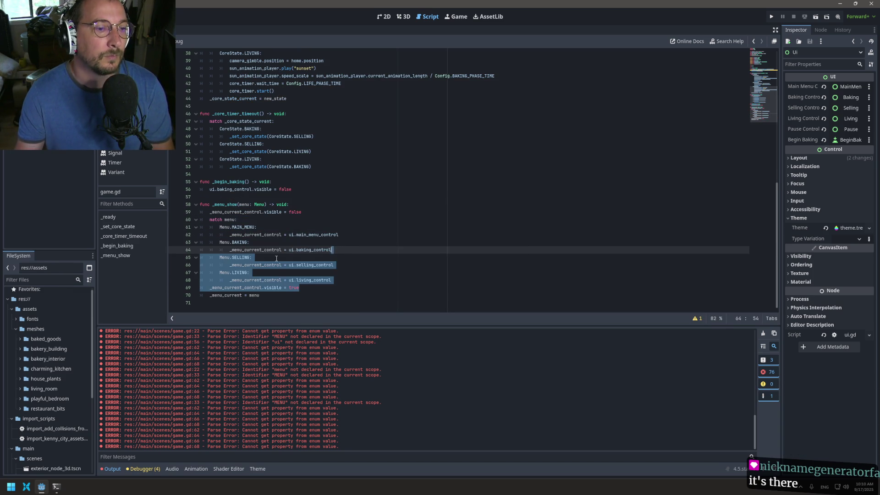
Review the _menu_show definition on line 58 and its call on line 33
click(253, 257)
scroll(250, 213, up, 2)
double_click(225, 249)
scroll(275, 204, up, 6)
double_click(255, 197)
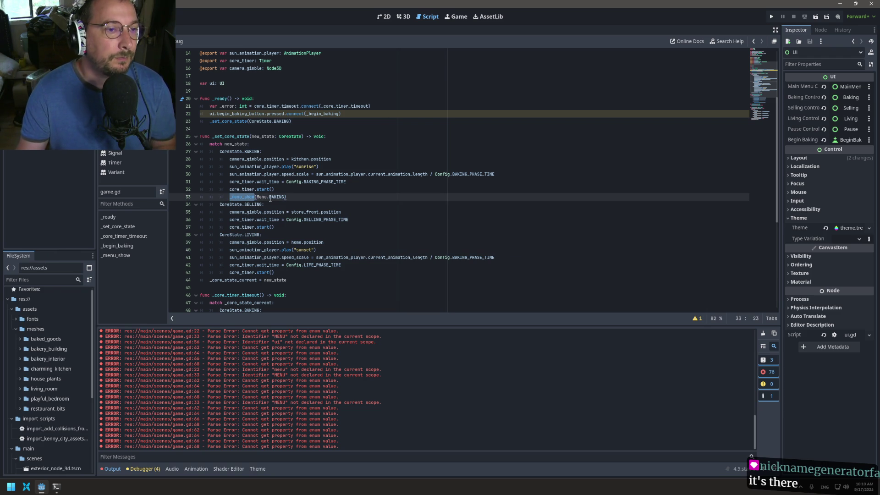
mouse_move(270, 198)
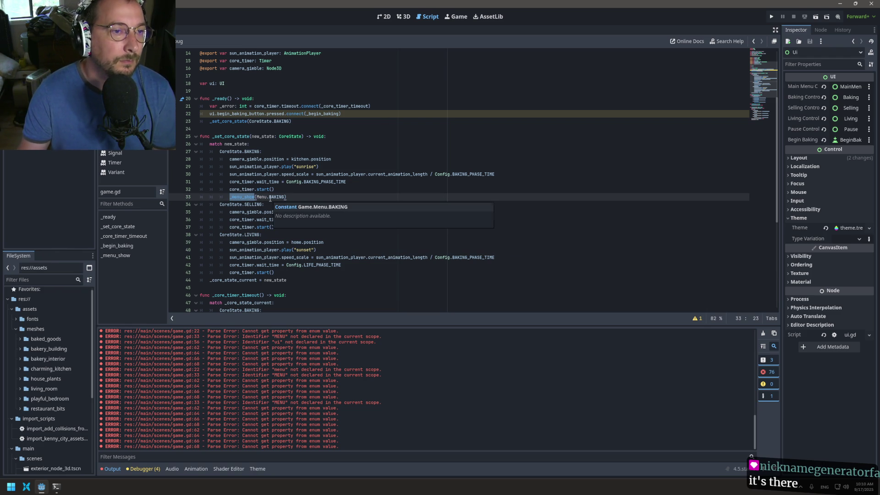
Run the game, stop it with F8, and run it again to reach the line 59 break
click(772, 17)
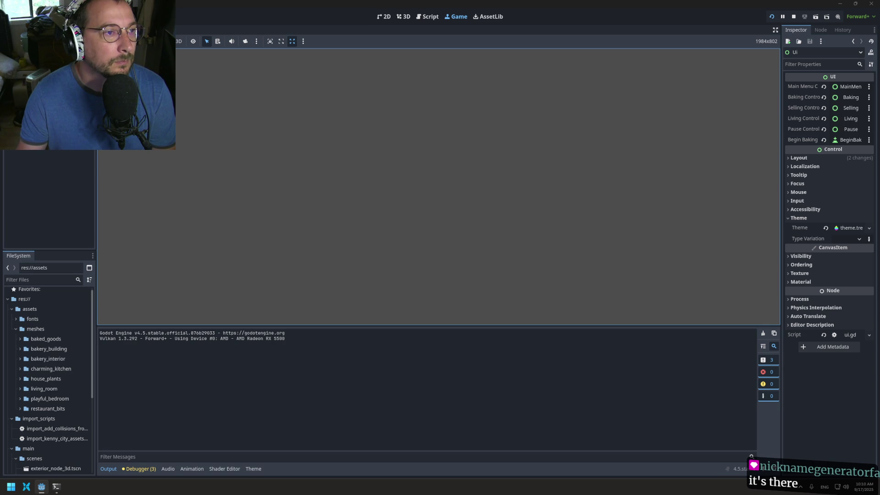
key(F8)
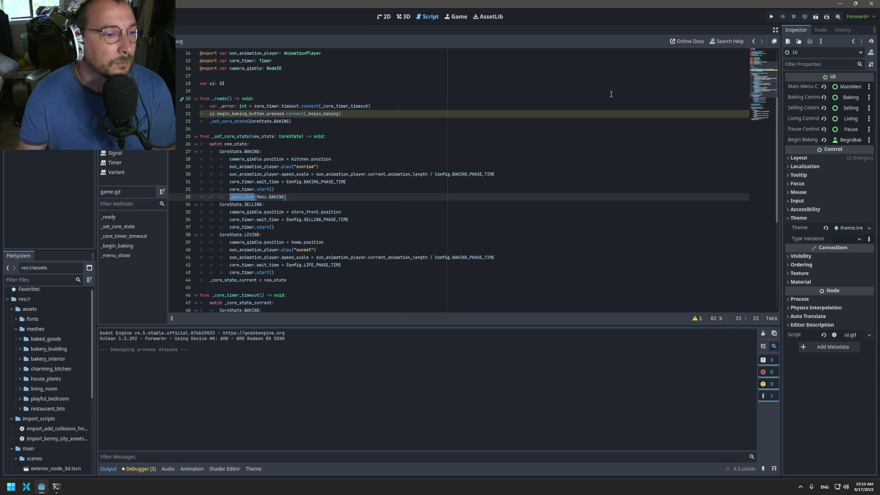
click(771, 16)
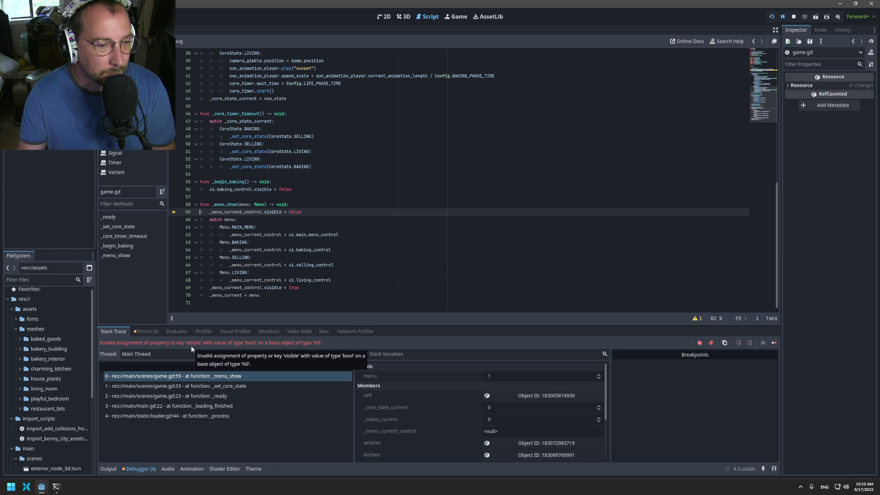
click(235, 219)
double_click(249, 214)
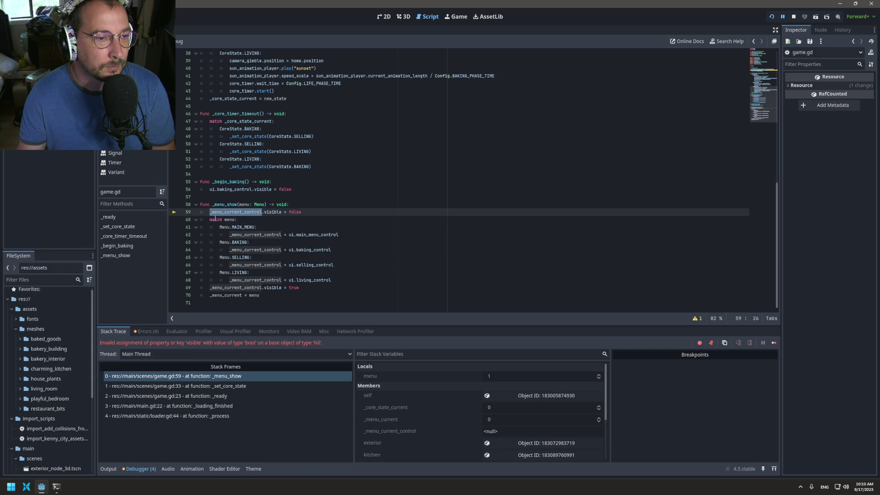
scroll(269, 198, up, 7)
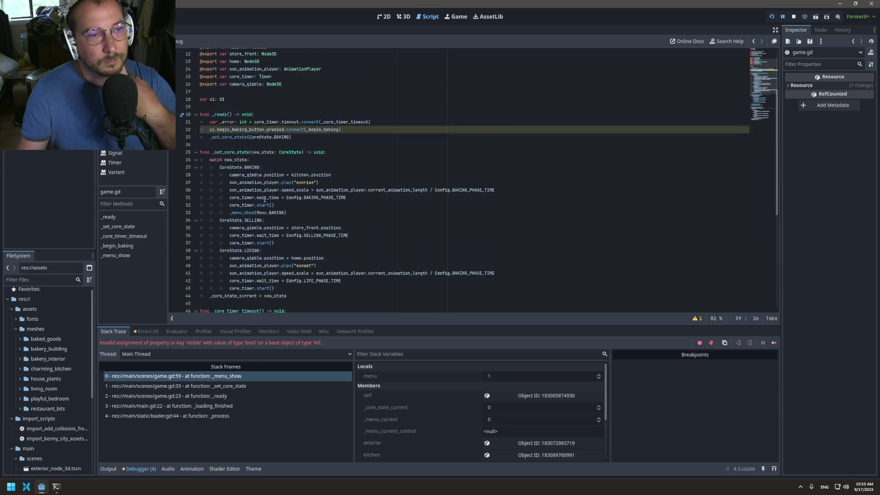
scroll(264, 200, up, 2)
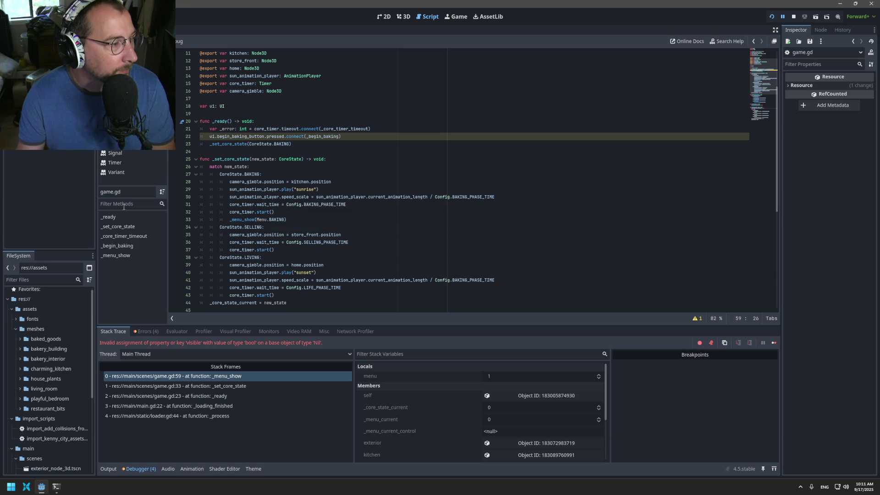
scroll(398, 186, up, 3)
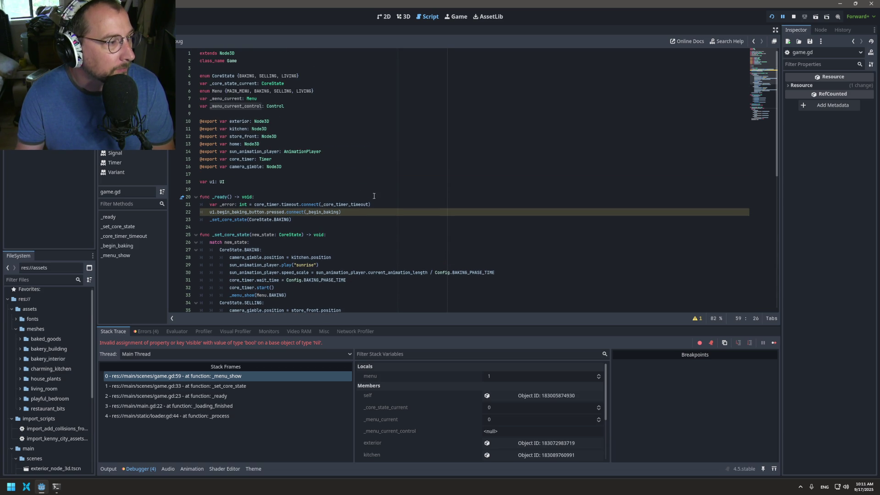
scroll(346, 198, down, 1)
scroll(346, 198, up, 1)
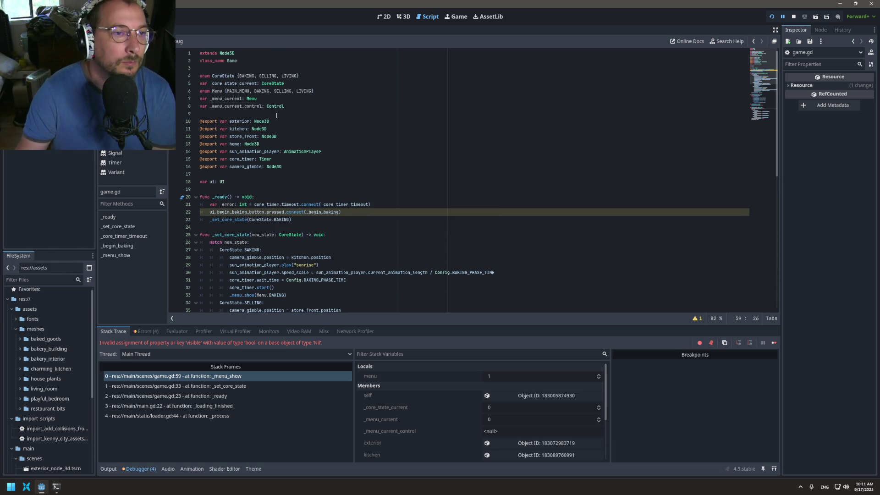
scroll(260, 115, down, 3)
scroll(254, 125, down, 1)
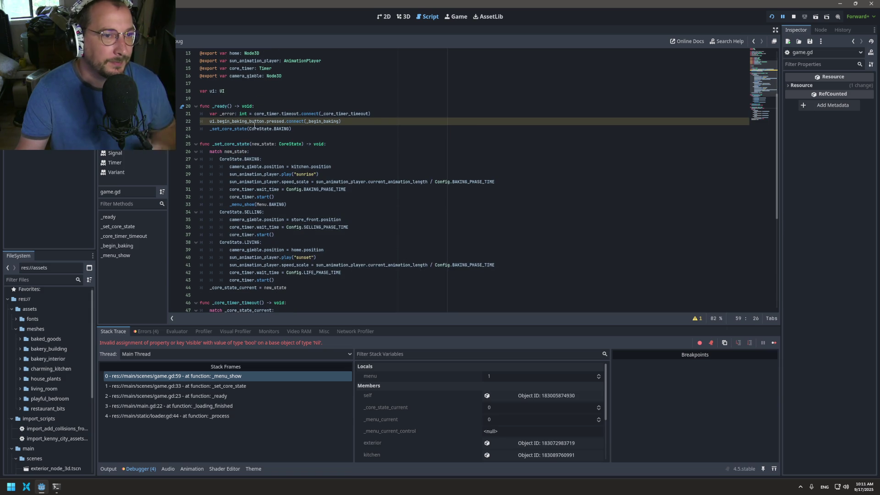
mouse_move(257, 124)
mouse_move(222, 119)
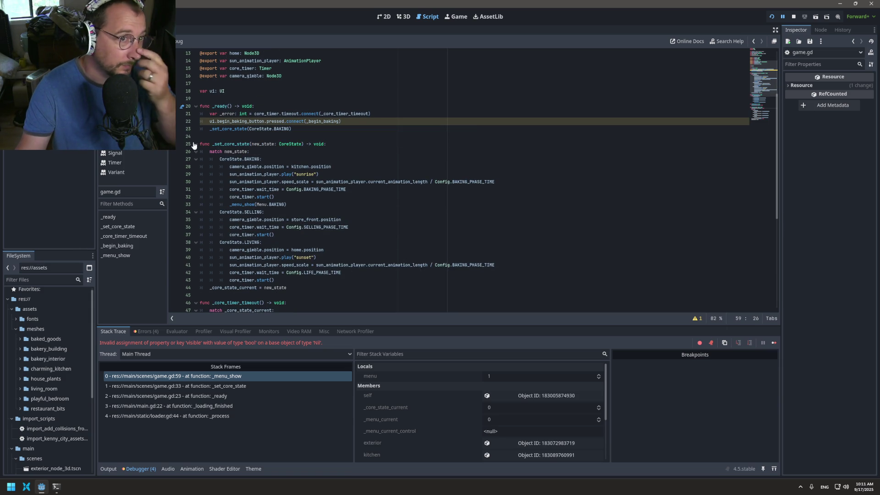
scroll(197, 136, up, 3)
scroll(198, 139, up, 2)
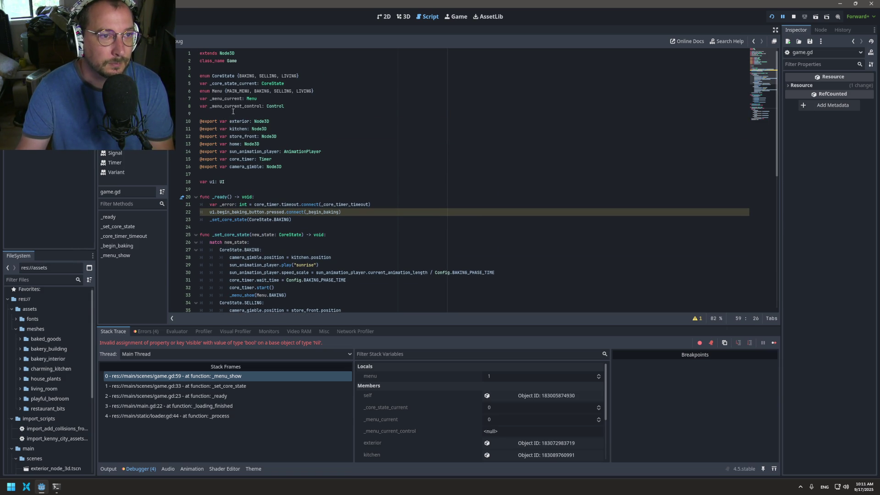
double_click(232, 109)
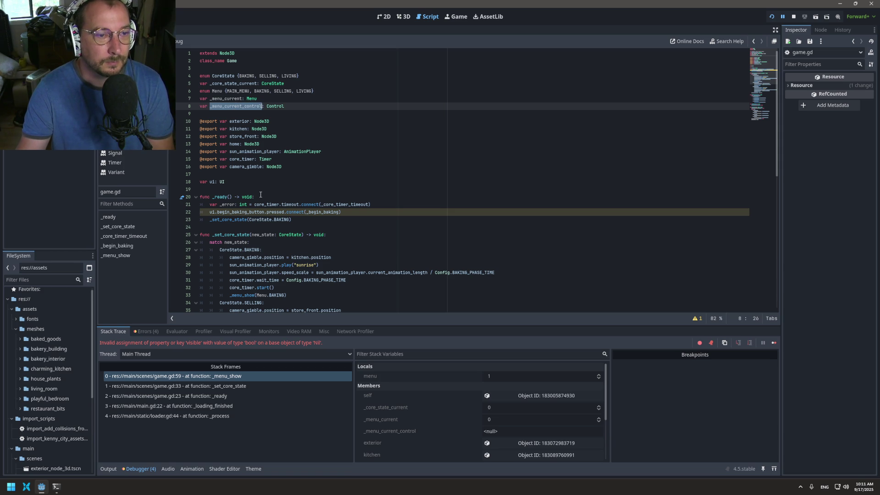
scroll(285, 237, down, 10)
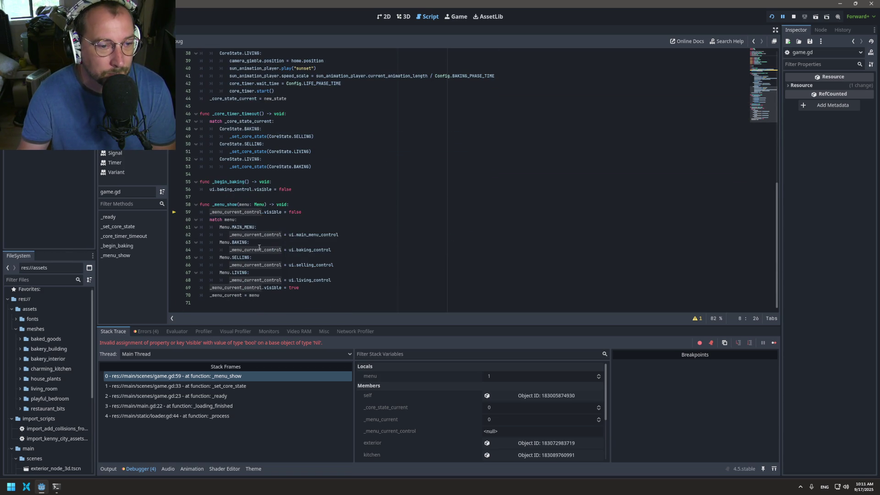
Insert 'if _menu_current_control != null:' as the first line of _menu_show
click(293, 204)
key(Return)
text(m)
key(Escape)
double_click(226, 217)
key(ctrl+c)
click(226, 214)
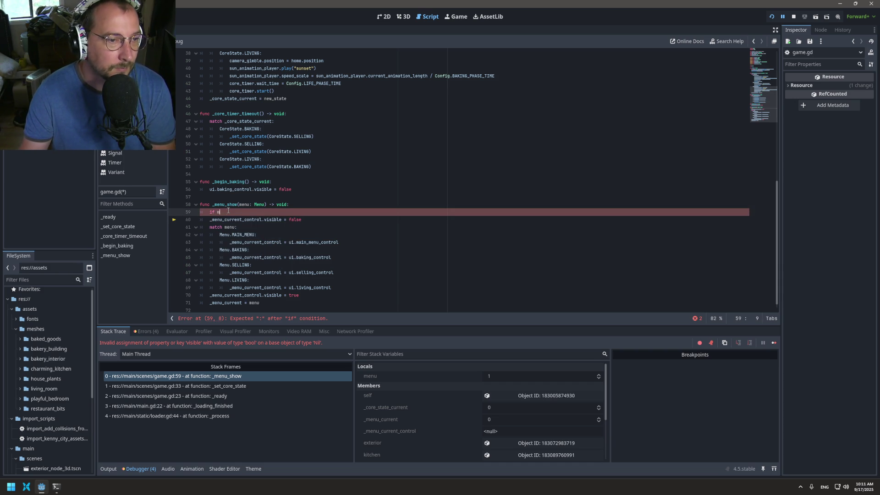
key(BackSpace)
key(ctrl+v)
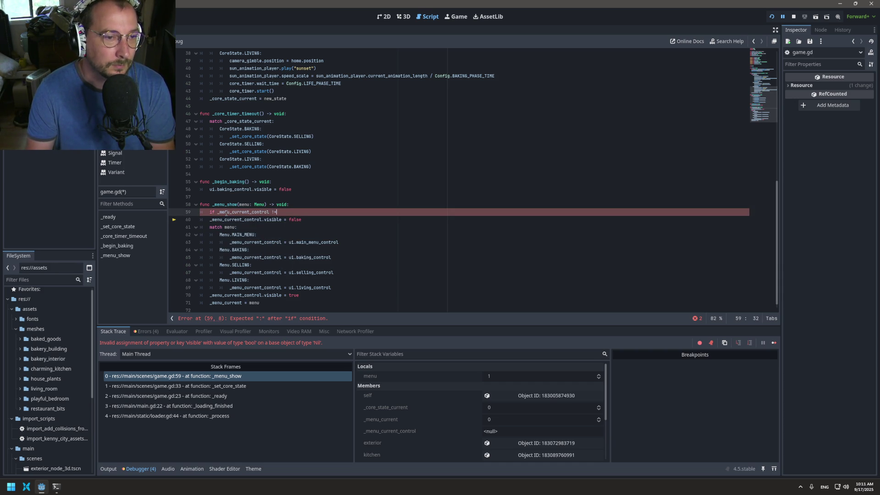
text( nu)
text(ll:)
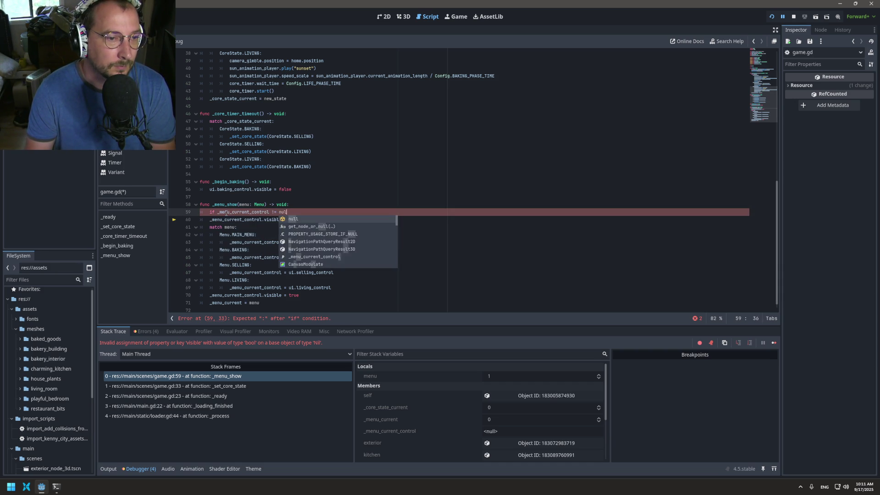
Indent the visible = false line under the null check, save game.gd and restart the game
click(210, 219)
key(Tab)
key(ctrl+s)
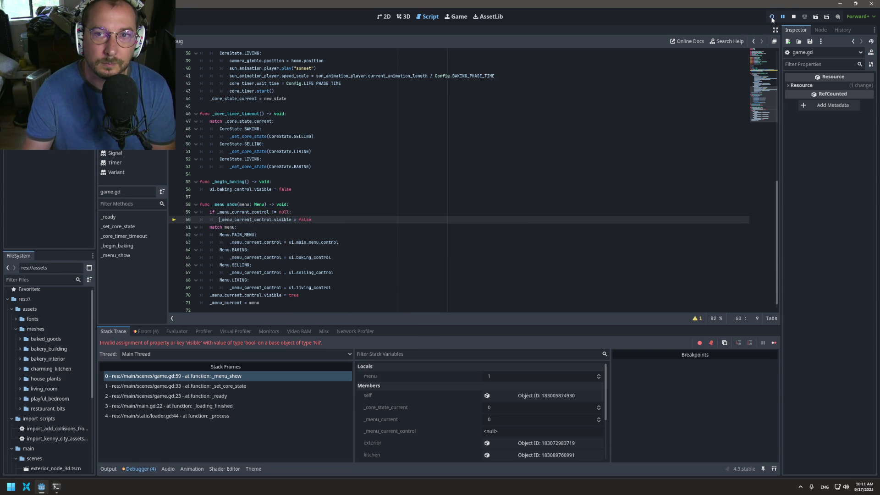
click(772, 17)
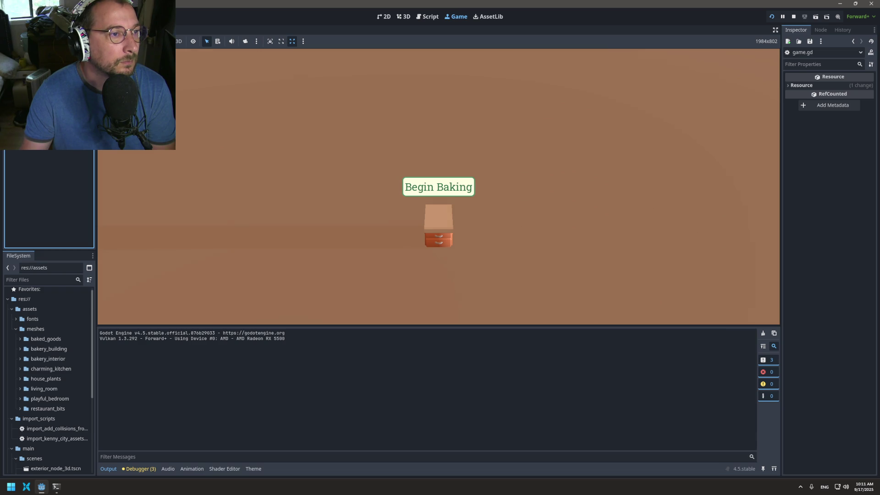
Return to game.gd and select the menu control assignments in _menu_show
click(432, 20)
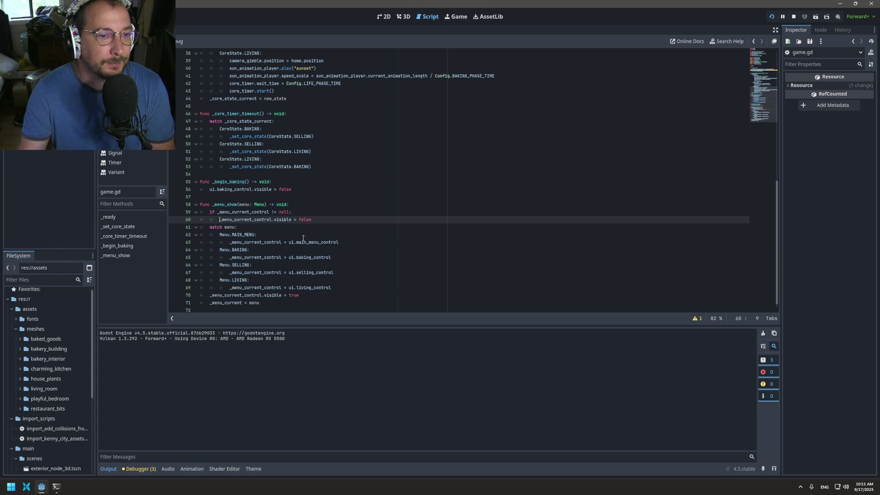
drag(332, 287, 290, 243)
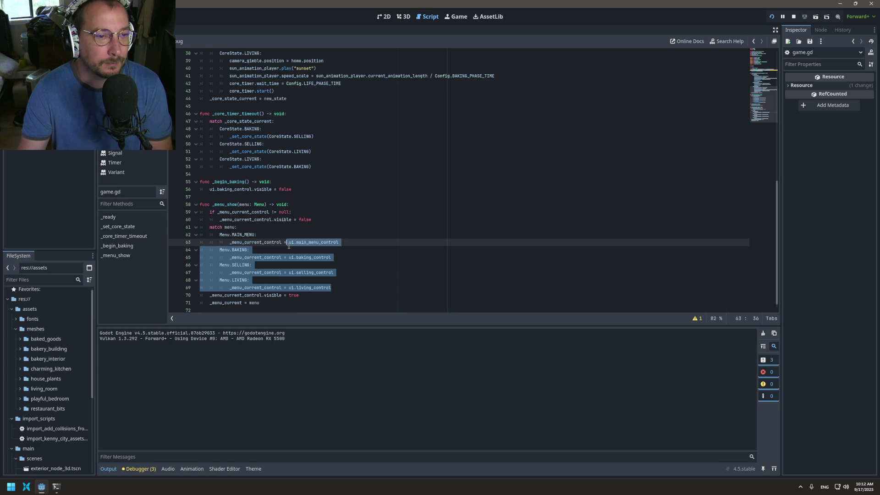
Add a '# Prepare UI' comment in _ready and paste the copied menu control lines below it
scroll(288, 247, up, 12)
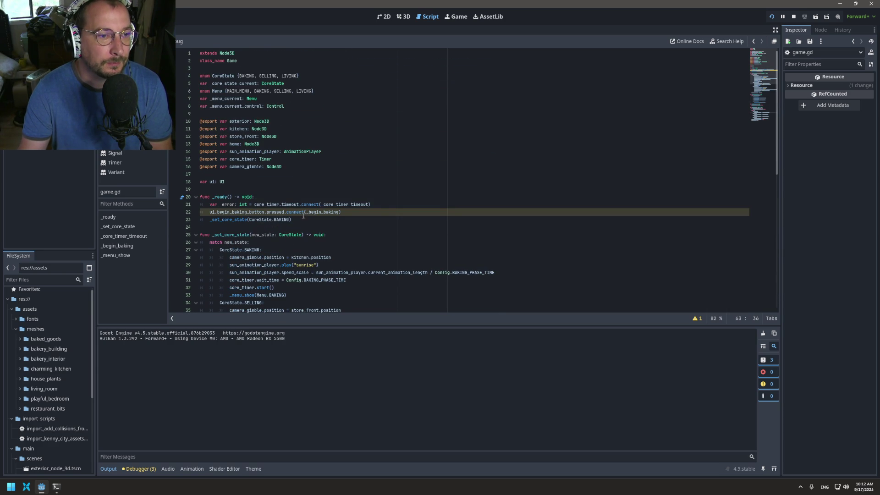
click(380, 210)
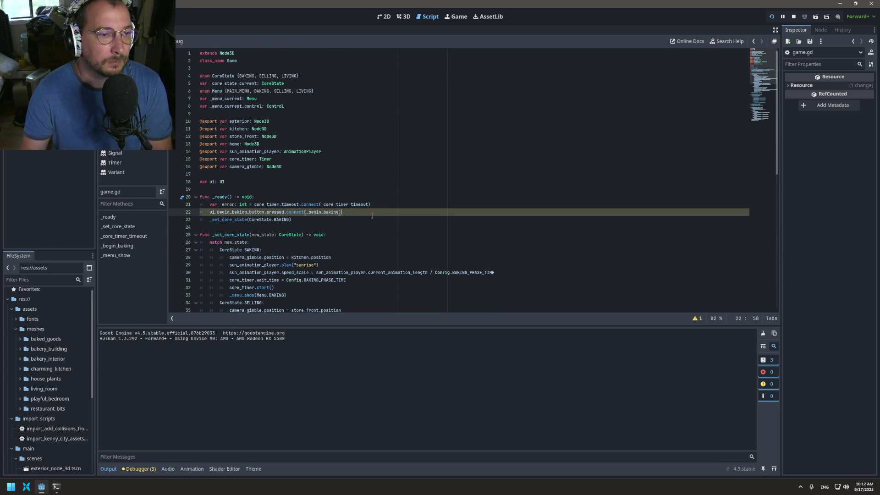
click(393, 204)
key(Return)
text(# Prepare UI)
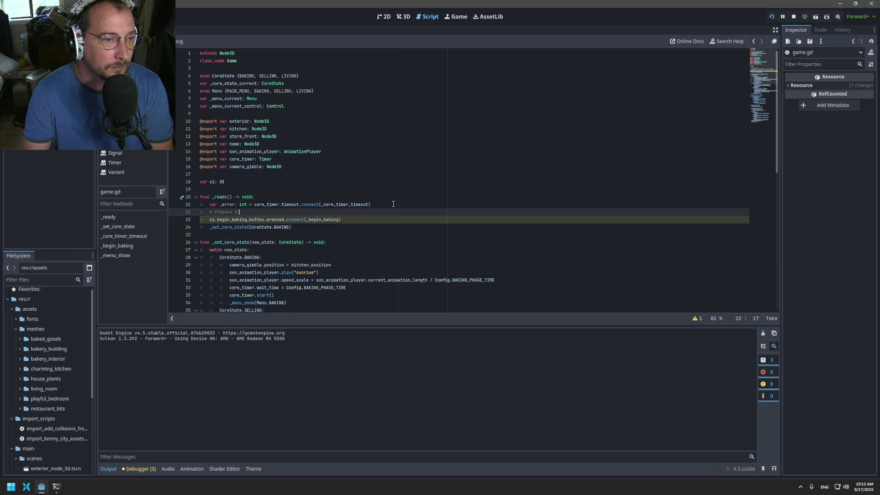
key(Return)
key(ctrl+v)
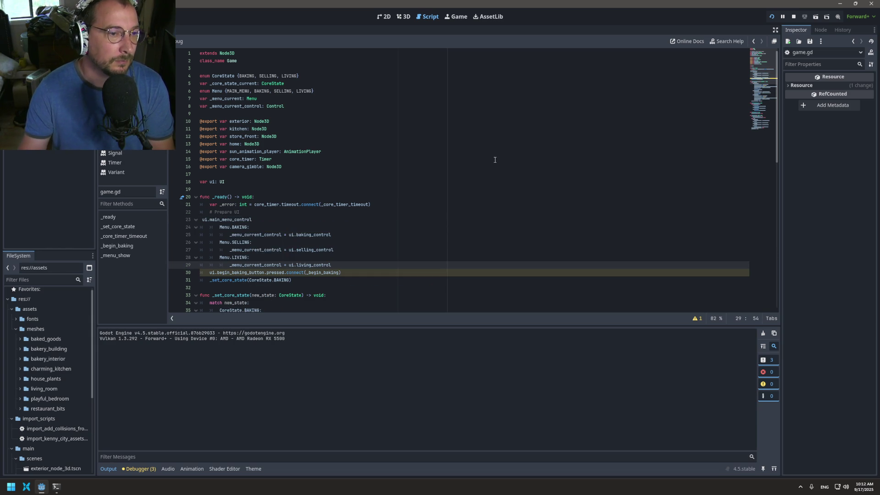
Try deleting parts of the pasted Menu.BAKING lines, undoing each deletion
drag(287, 234, 203, 220)
key(BackSpace)
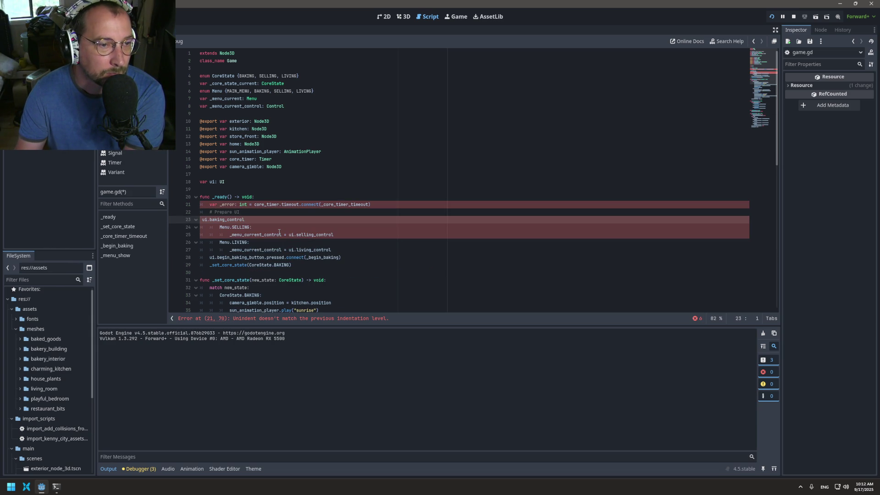
key(ctrl+z)
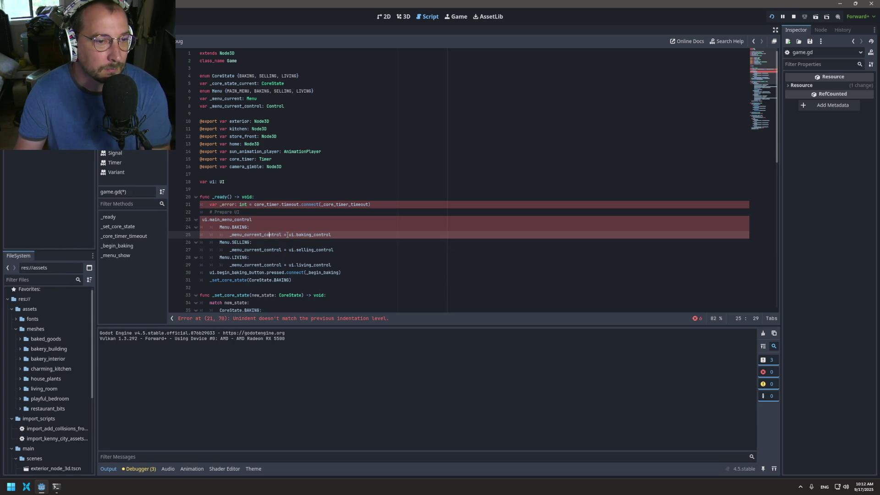
drag(200, 242, 200, 219)
key(BackSpace)
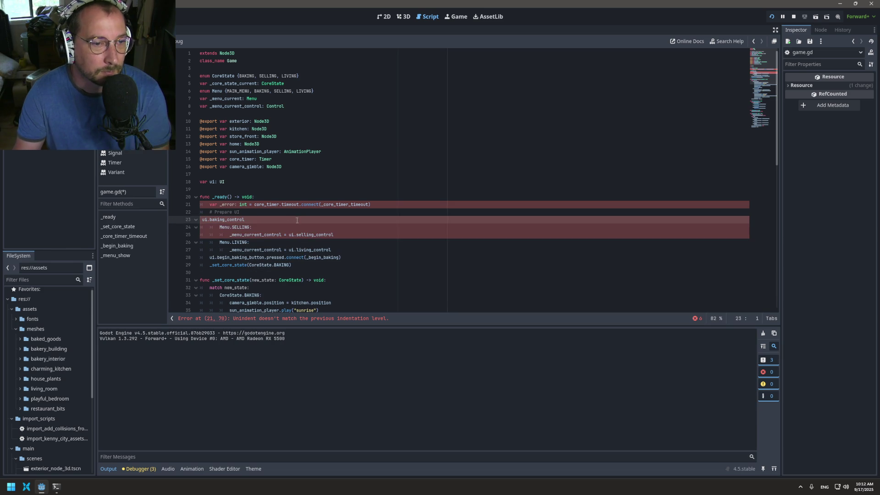
key(ctrl+z)
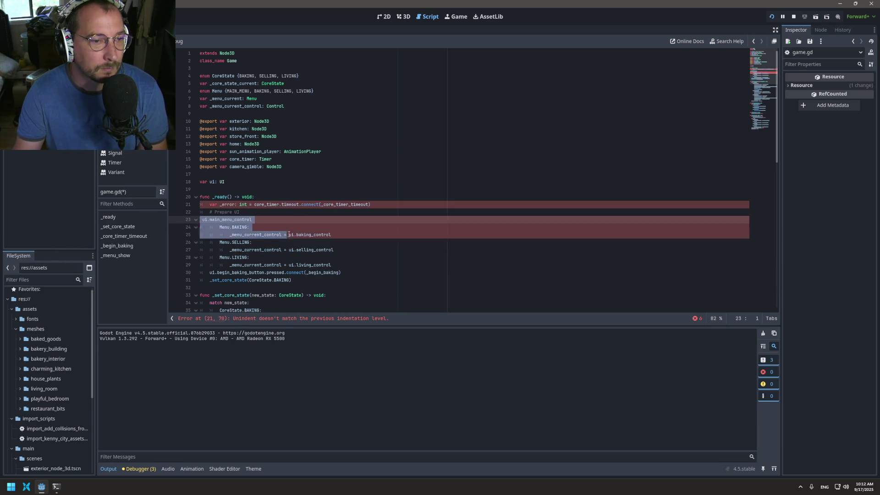
Strip the Menu labels so ui.main_menu_control, baking, selling and living controls stand alone
click(289, 235)
drag(289, 235, 190, 229)
key(BackSpace)
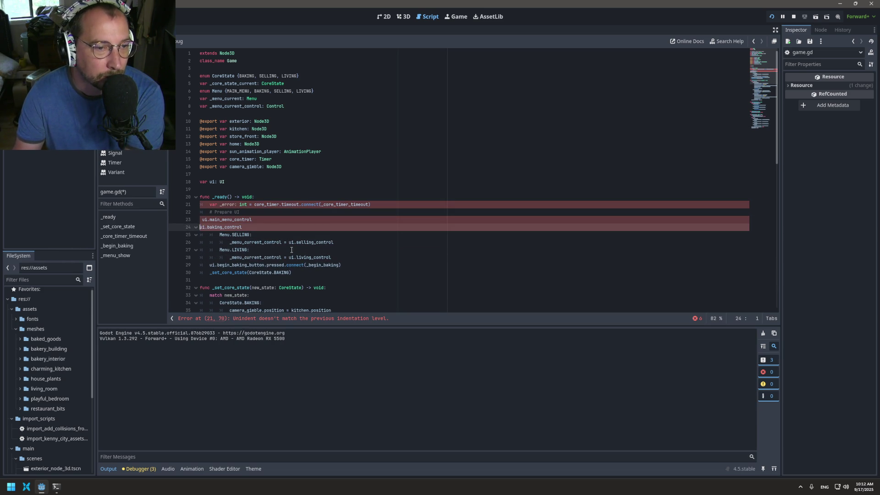
mouse_move(289, 242)
mouse_down()
mouse_move(333, 242)
mouse_move(200, 234)
mouse_up()
key(BackSpace)
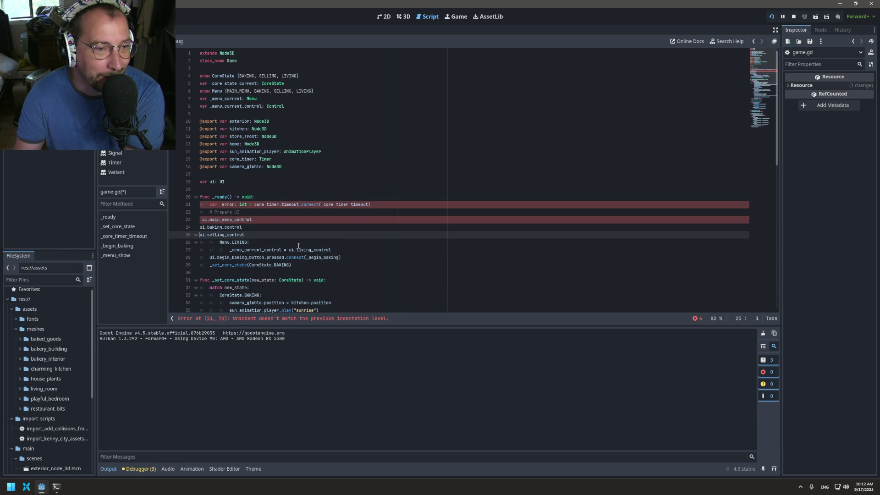
mouse_move(288, 251)
mouse_down()
mouse_move(334, 250)
mouse_move(202, 235)
mouse_move(188, 242)
mouse_up()
click(290, 250)
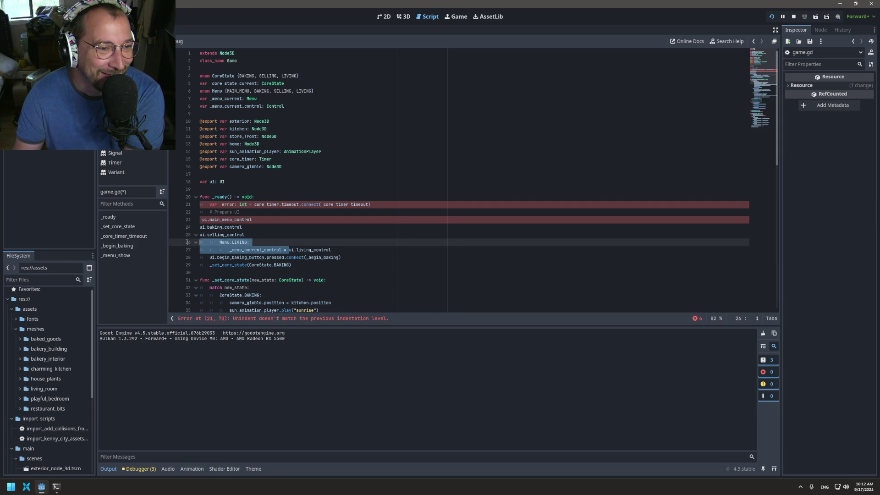
key(BackSpace)
key(Up)
key(Up)
key(Up)
key(BackSpace)
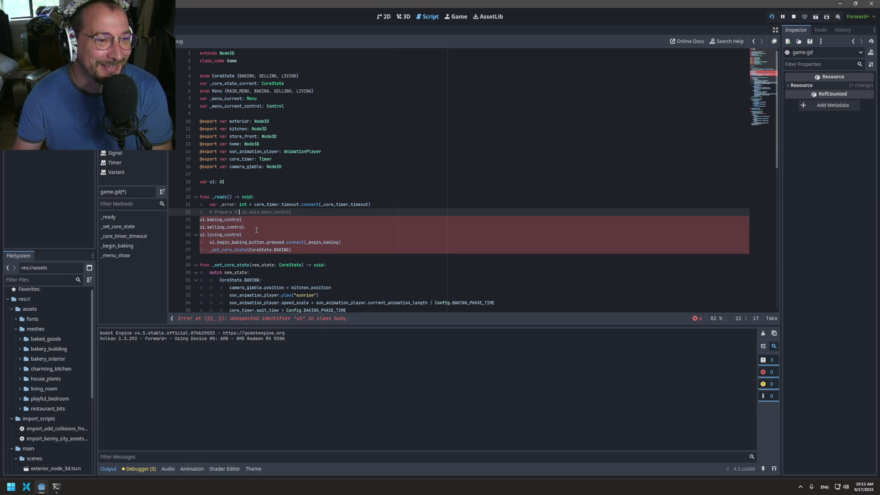
key(Return)
key(BackSpace)
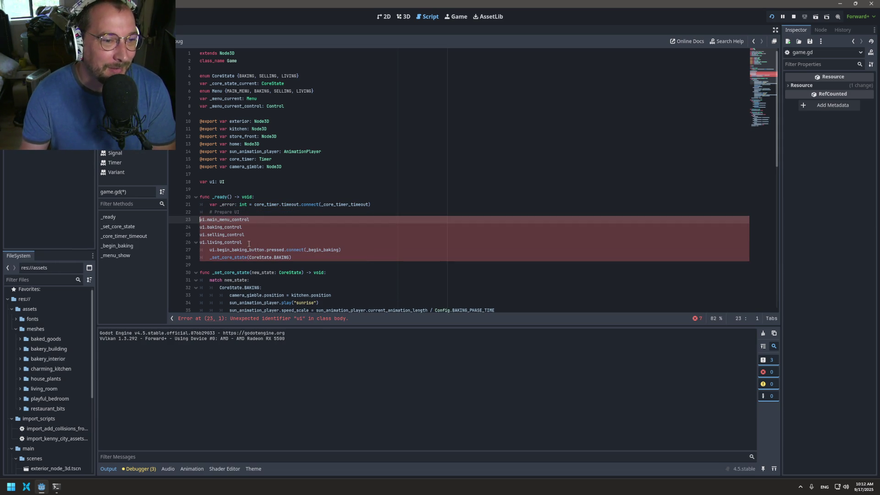
Indent the four ui control lines, append .visible = false to each, and restart the game
click(245, 243)
drag(245, 242, 259, 220)
key(Tab)
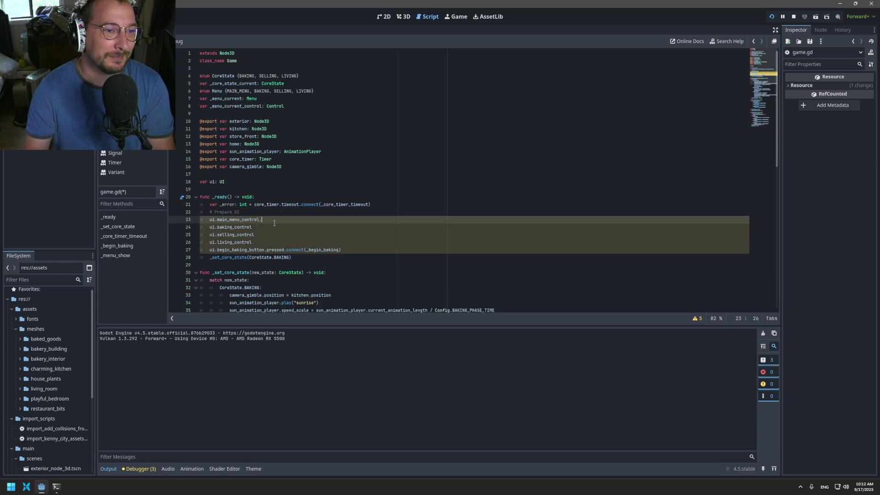
text(.visible = f)
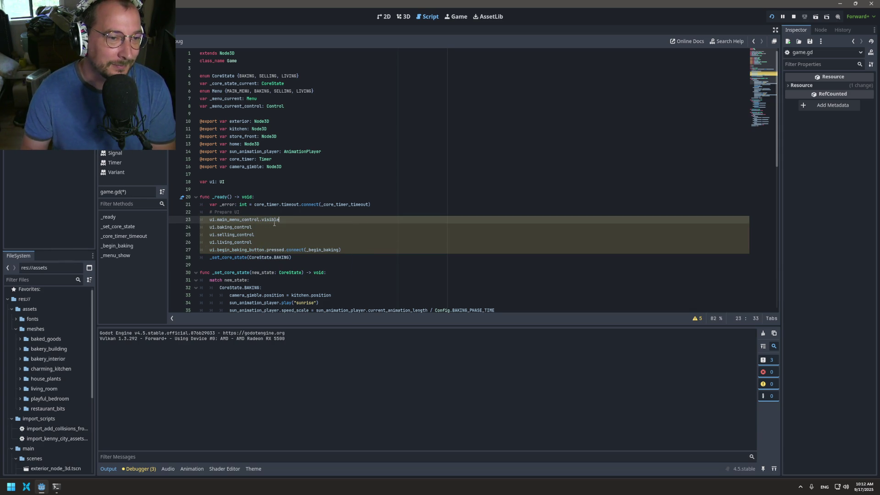
text(alse)
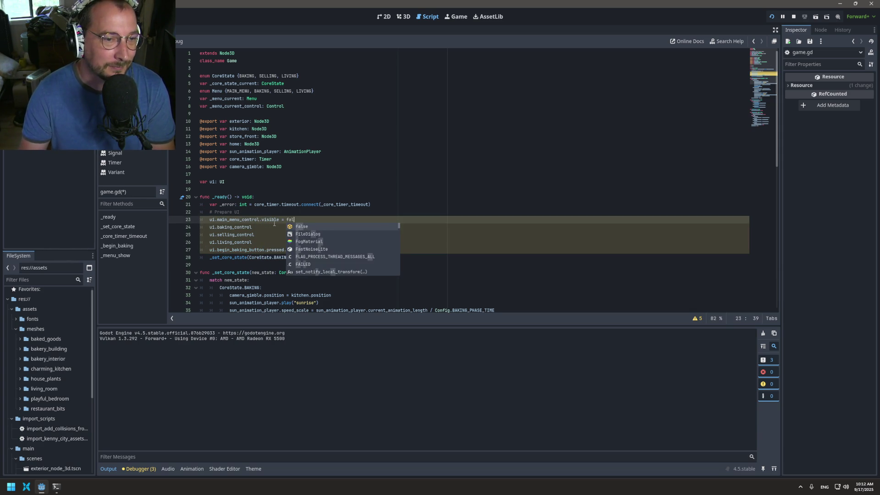
drag(260, 219, 308, 219)
key(ctrl+c)
key(Down)
key(ctrl+v)
key(Down)
key(ctrl+v)
key(Down)
key(ctrl+v)
key(F5)
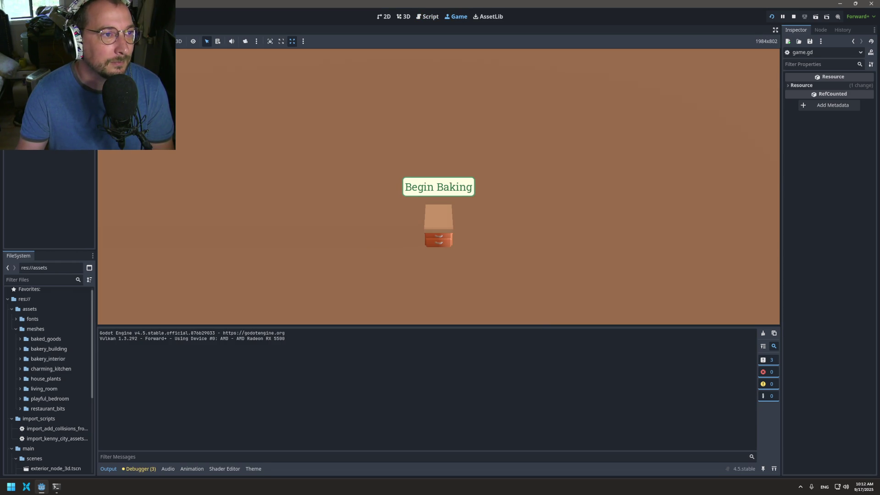
click(215, 70)
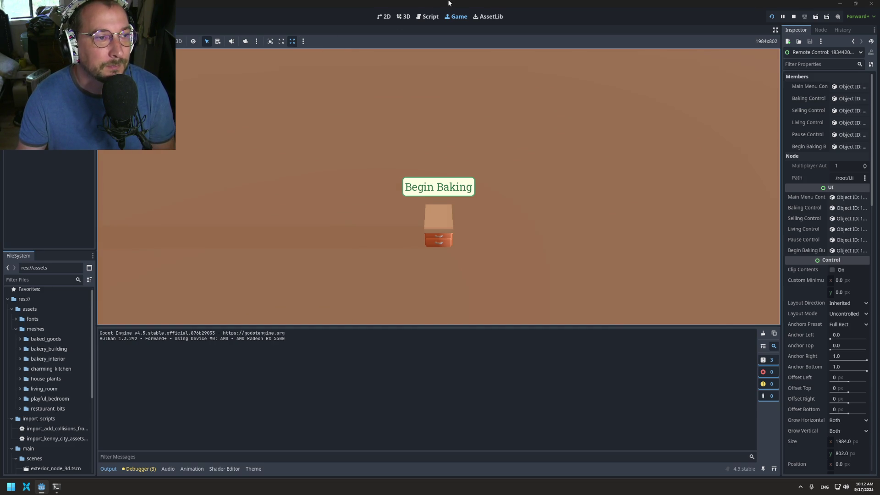
Duplicate the living_control hide line in _ready as ui.pause_control.visible = false and save
click(430, 16)
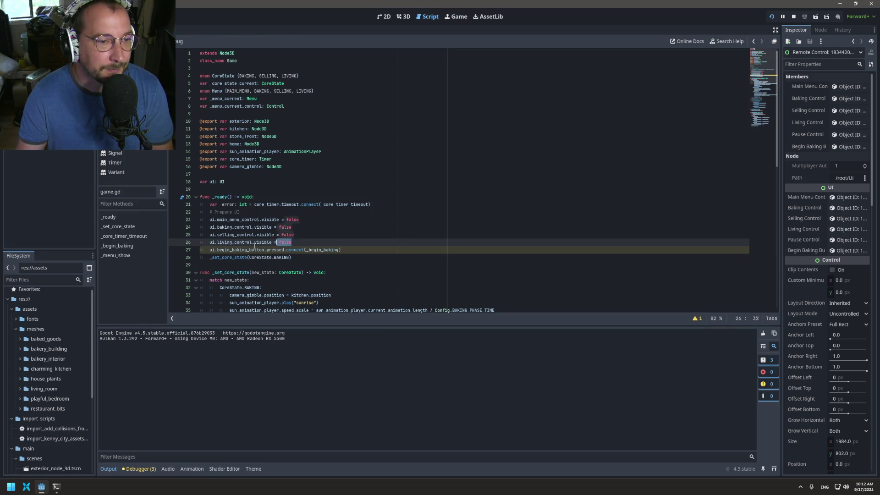
drag(297, 242, 204, 244)
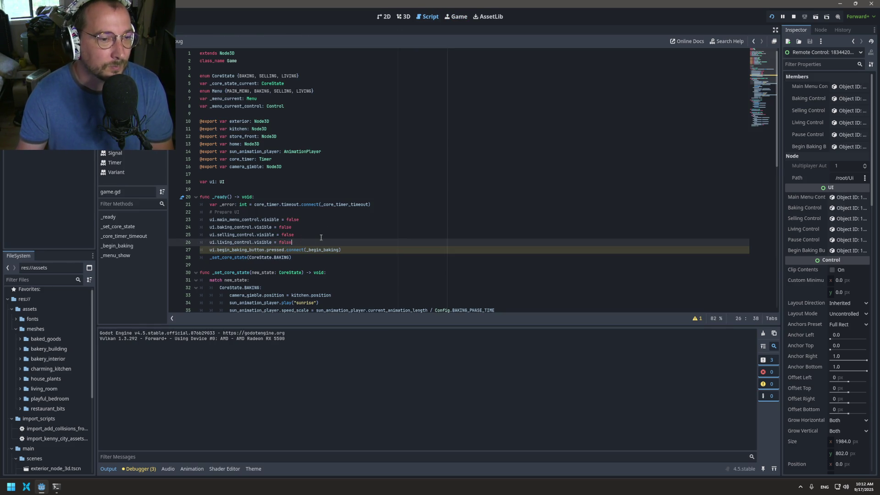
key(ctrl+alt+Down)
click(233, 244)
double_click(231, 250)
text(p)
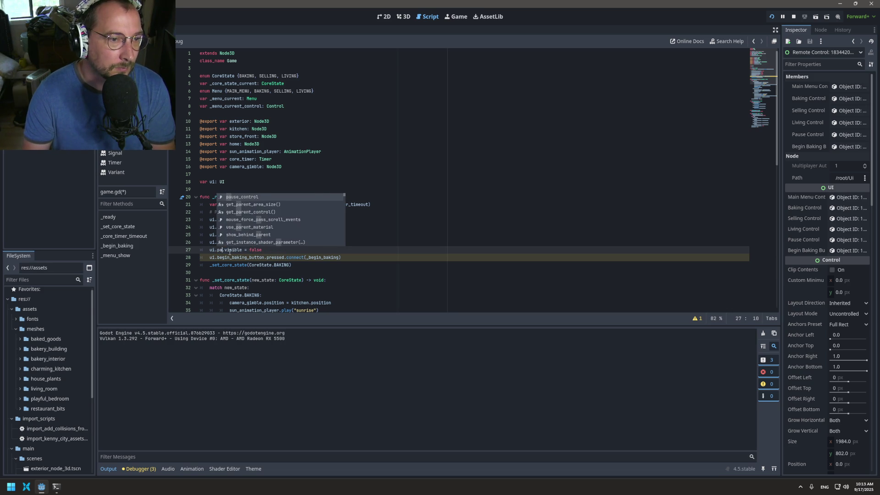
key(Return)
key(ctrl+s)
Copy the Menu.LIVING case into a Menu.PAUSE case assigning ui.pause_control, and save
scroll(252, 265, down, 1)
scroll(252, 265, down, 13)
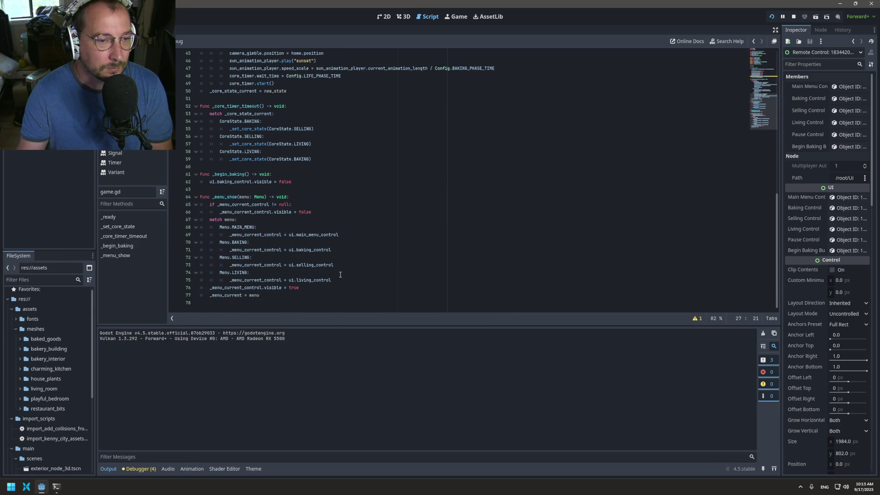
click(373, 251)
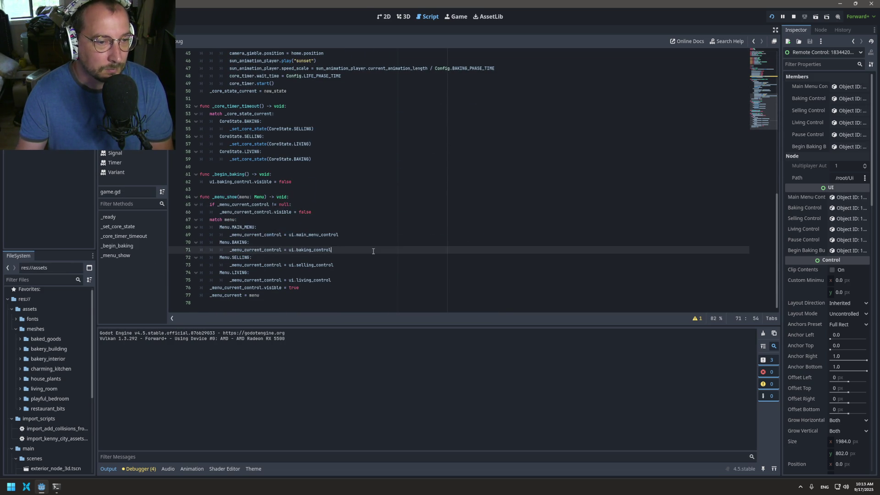
drag(332, 280, 160, 274)
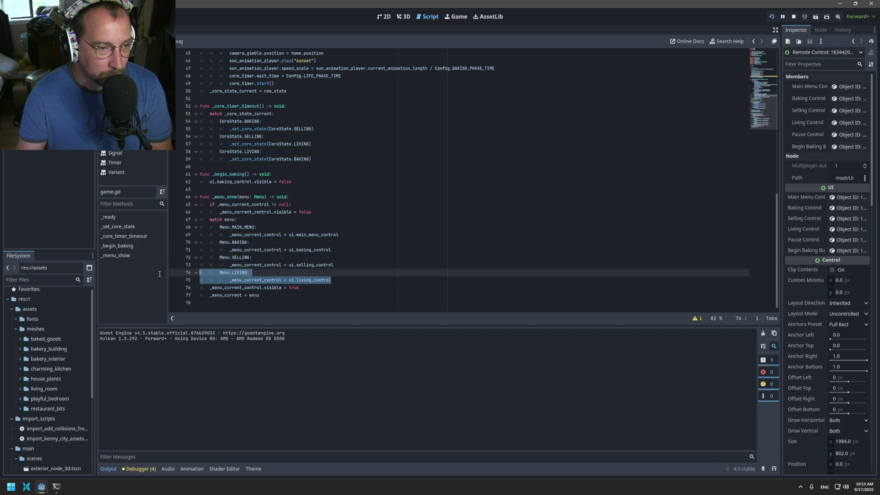
click(353, 278)
key(Return)
key(BackSpace)
key(ctrl+v)
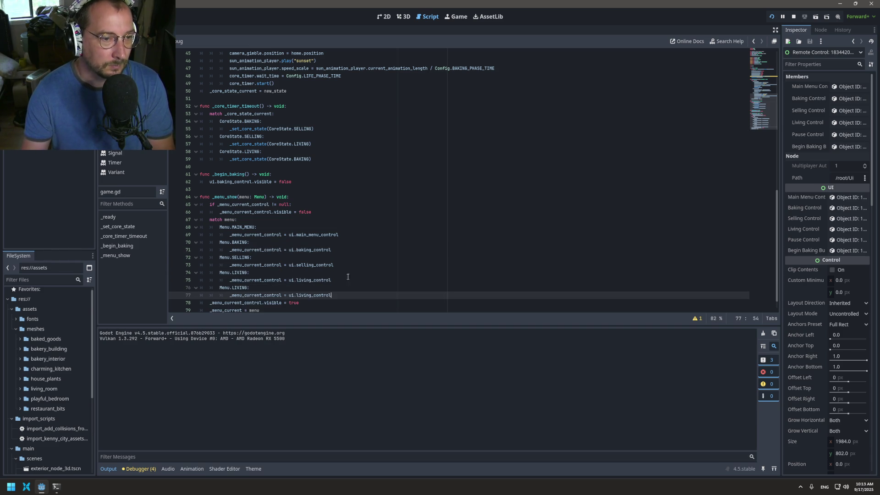
double_click(241, 287)
text(G)
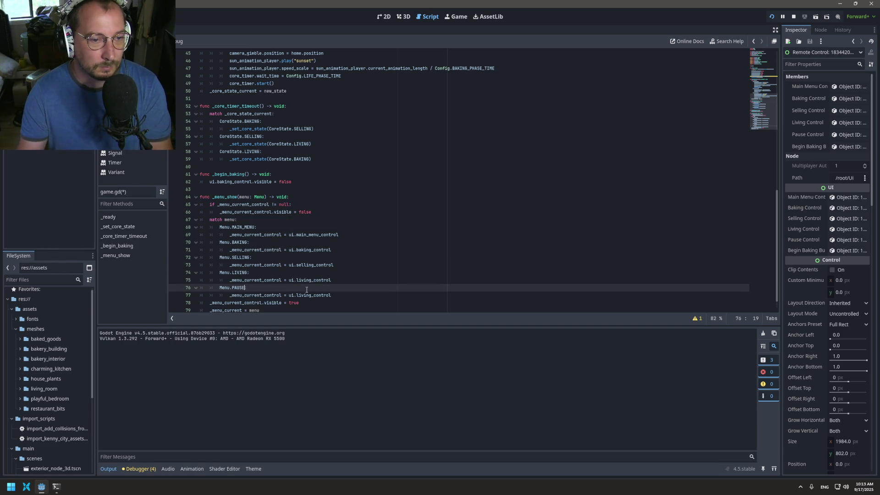
text(:)
mouse_move(296, 297)
mouse_down()
mouse_move(325, 298)
mouse_move(315, 298)
mouse_up()
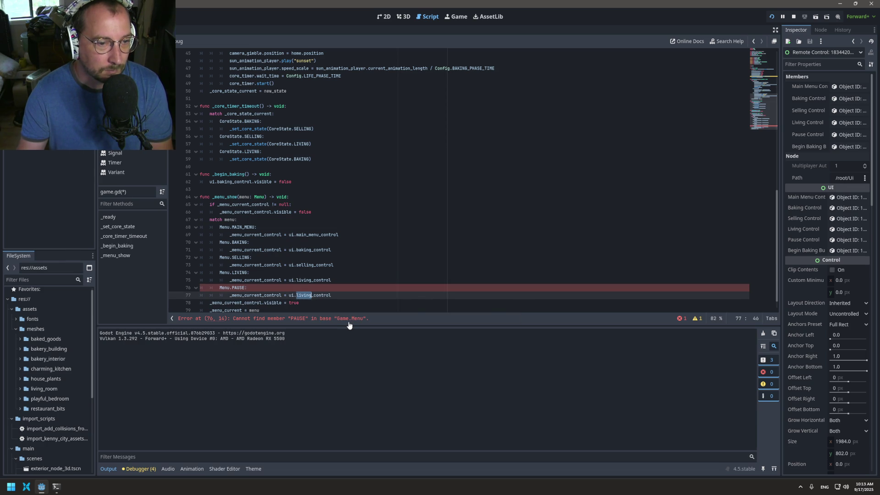
key(BackSpace)
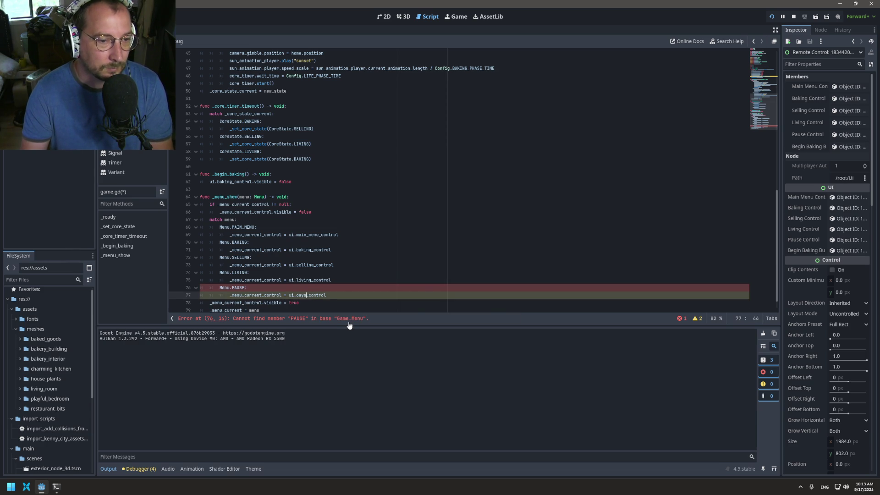
text(e)
key(Escape)
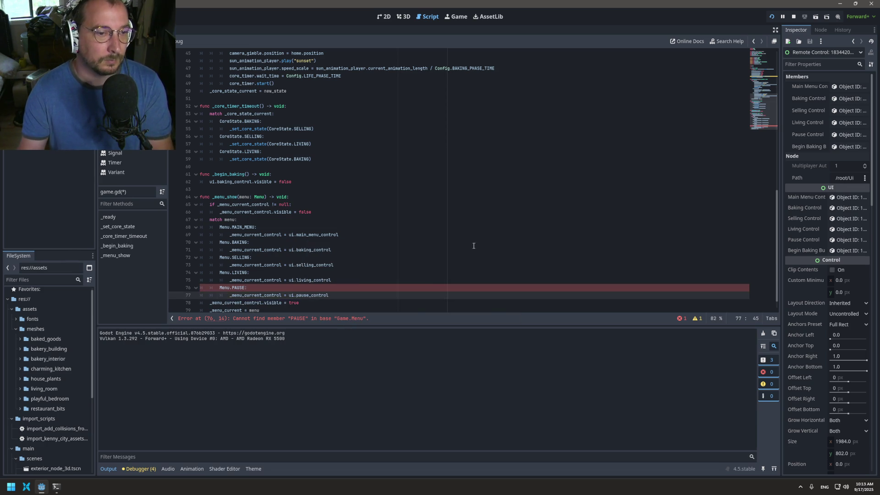
key(ctrl+s)
scroll(473, 229, up, 10)
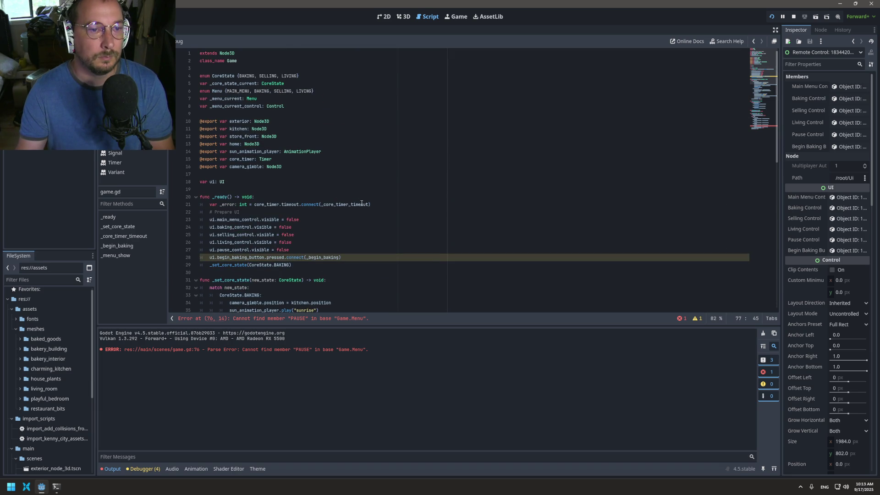
Append PAUSE to the Menu enum, then run the game to test it and stop it
click(312, 91)
text(, PAUSE)
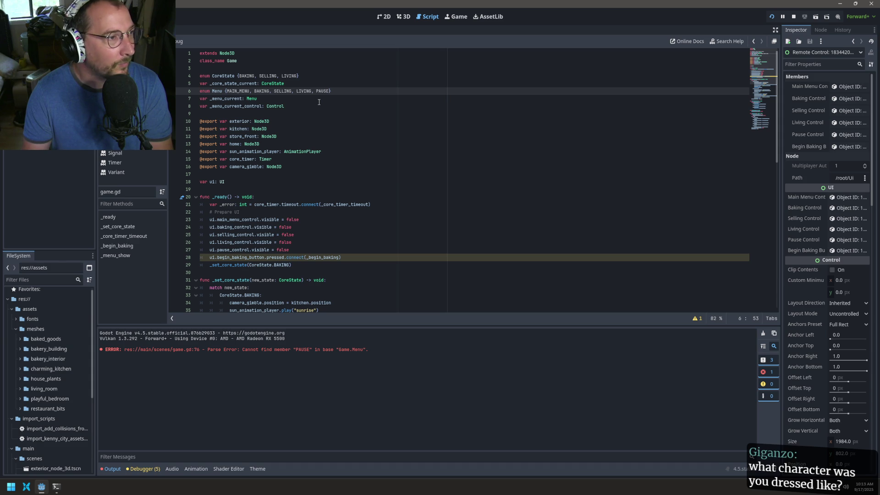
scroll(319, 102, down, 15)
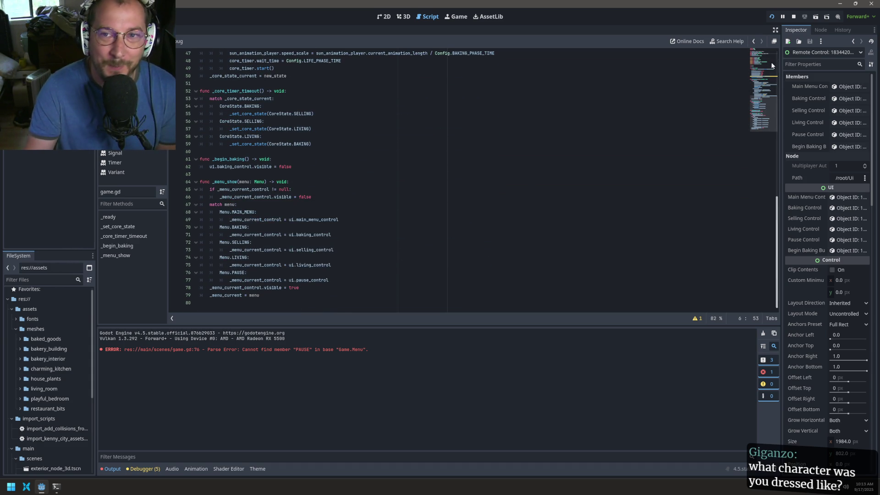
click(772, 17)
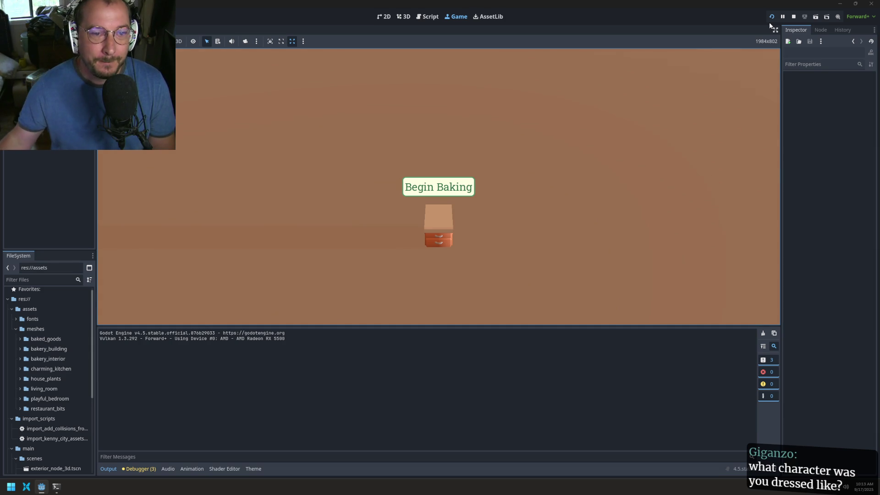
click(793, 17)
scroll(318, 235, up, 2)
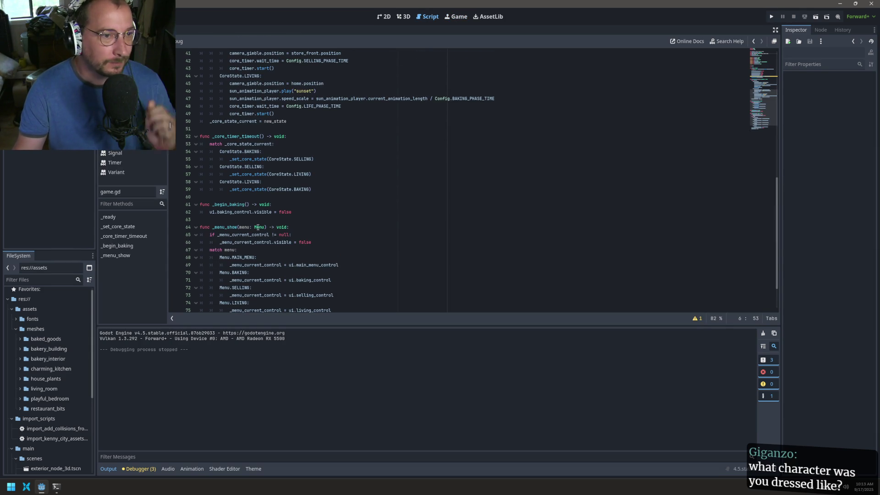
Delete the five menu-hiding lines in _ready, then restore them with undo
click(275, 213)
click(295, 215)
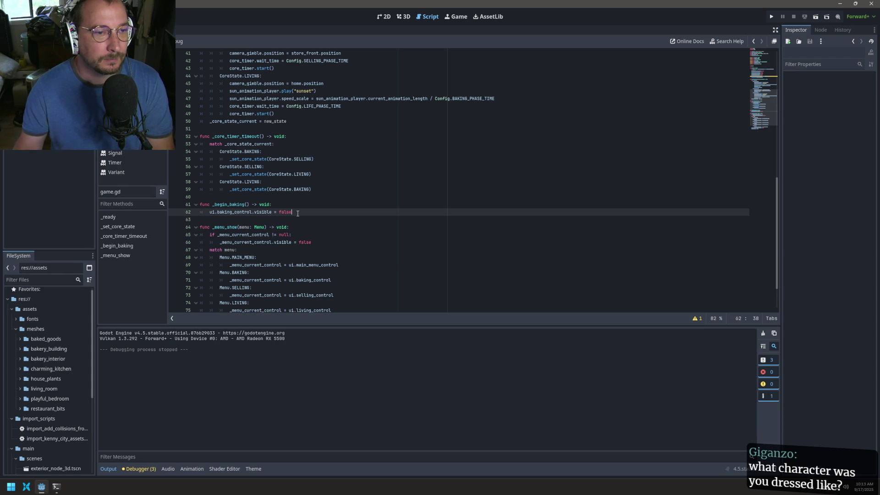
scroll(237, 232, up, 10)
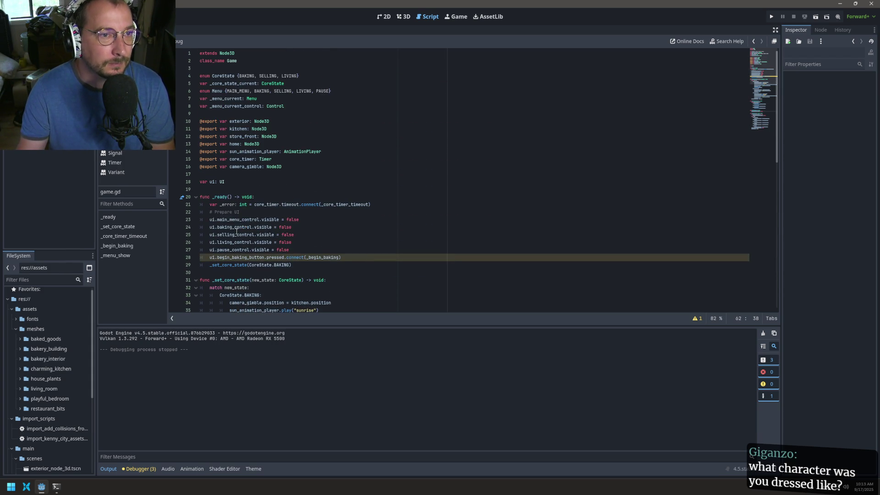
mouse_move(297, 253)
mouse_down()
mouse_move(301, 247)
mouse_move(192, 232)
mouse_up()
click(298, 252)
drag(297, 252, 240, 213)
key(BackSpace)
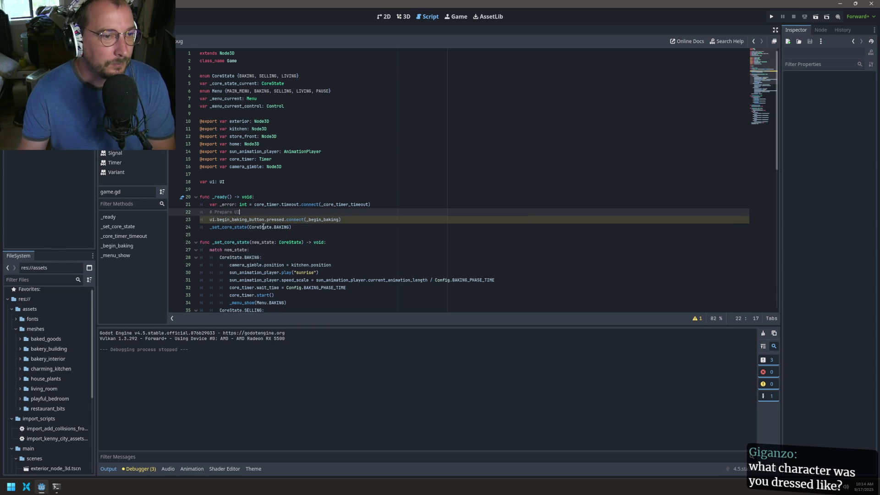
scroll(294, 232, down, 10)
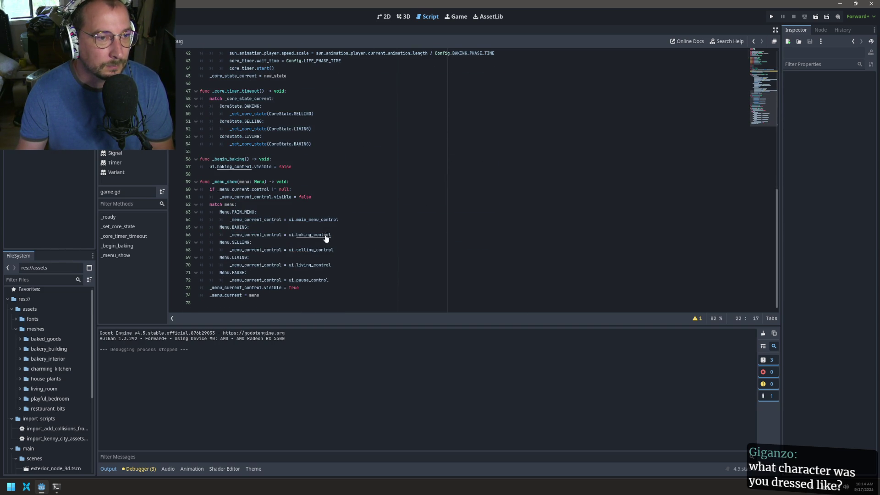
scroll(326, 238, up, 10)
key(ctrl+z)
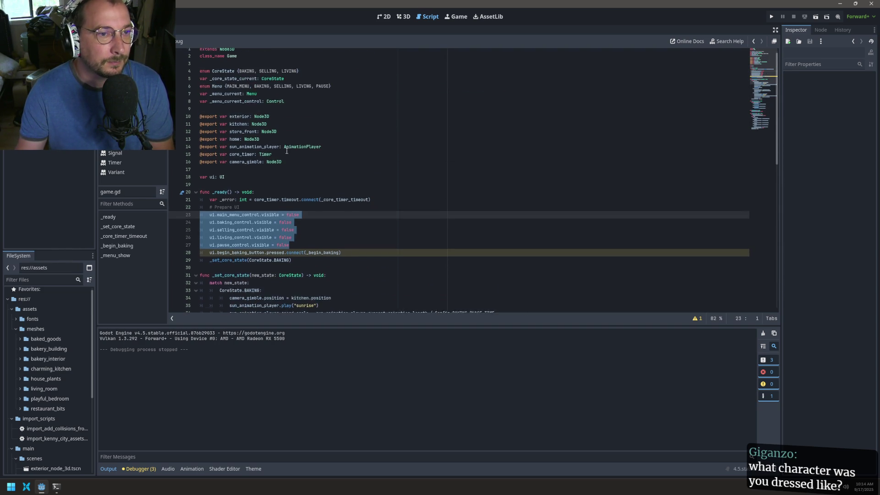
Reorder the Menu enum to NONE, MAIN_MENU, PAUSE, BAKING, SELLING, LIVING and save
click(229, 91)
text(NONE,)
key(ctrl+s)
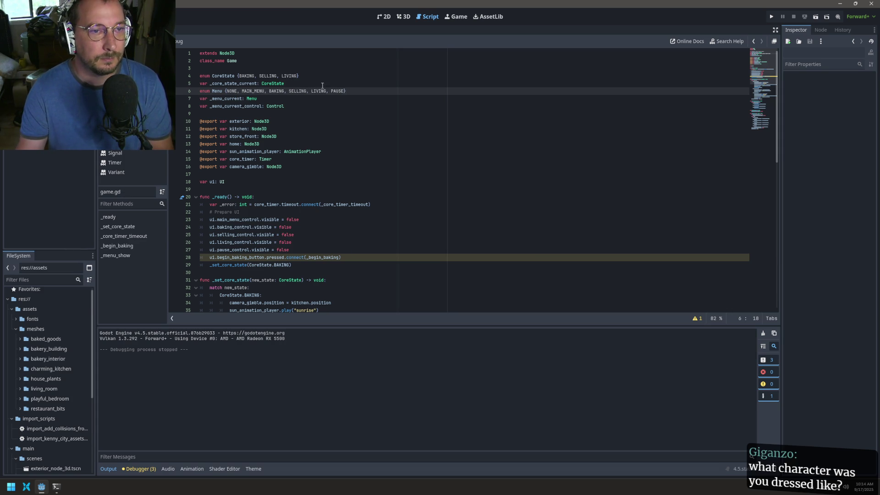
key(BackSpace)
key(BackSpace)
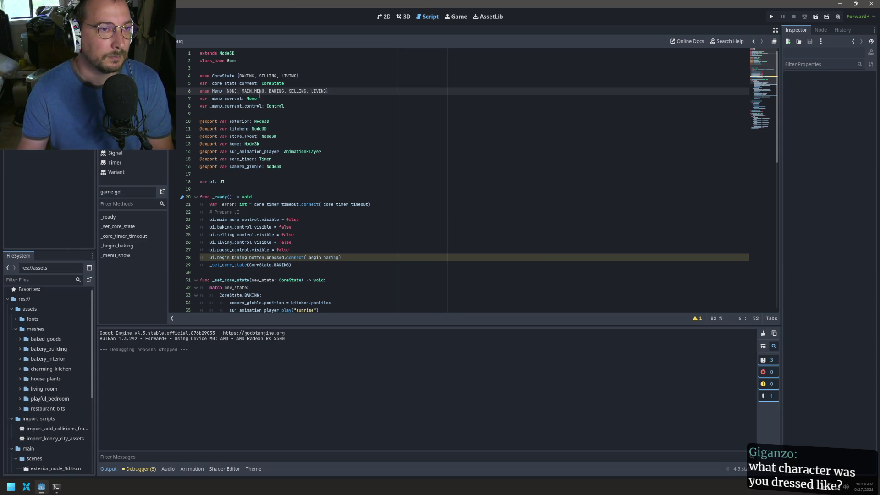
click(269, 90)
text(PAUSE,)
key(ctrl+s)
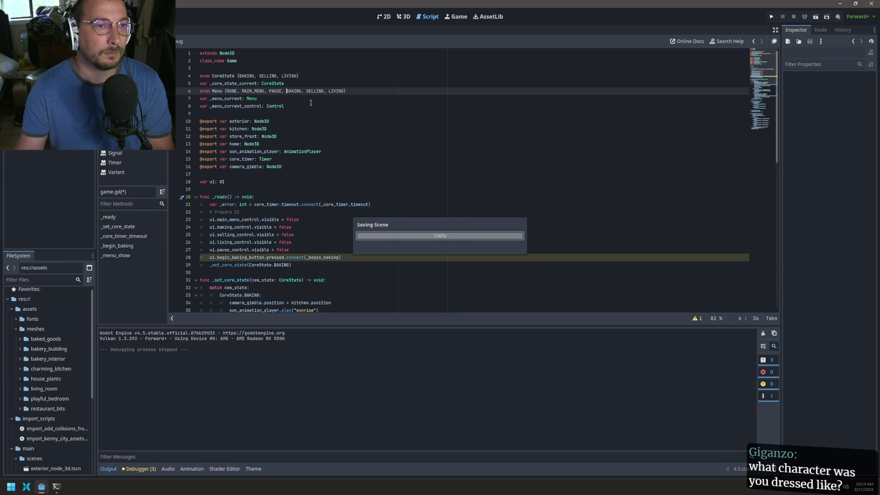
Move the Menu.PAUSE case so it follows the MAIN_MENU case
scroll(311, 103, down, 10)
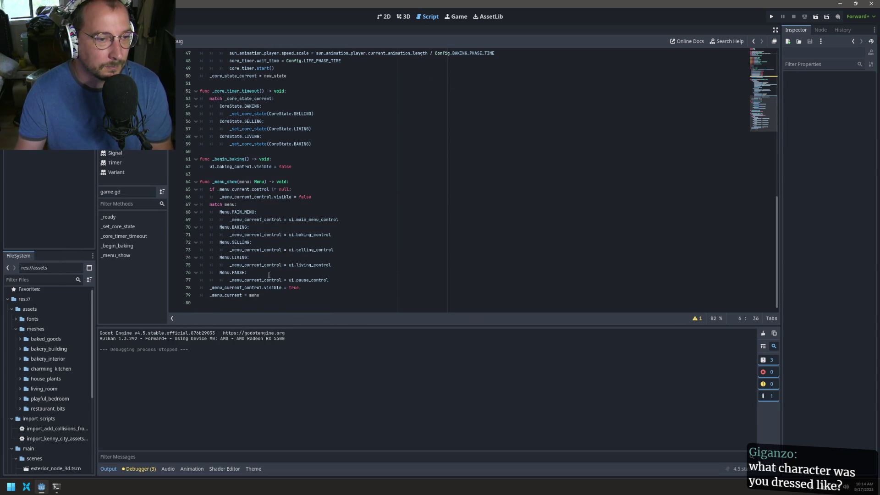
click(331, 280)
key(shift+Up)
key(shift+Up)
key(BackSpace)
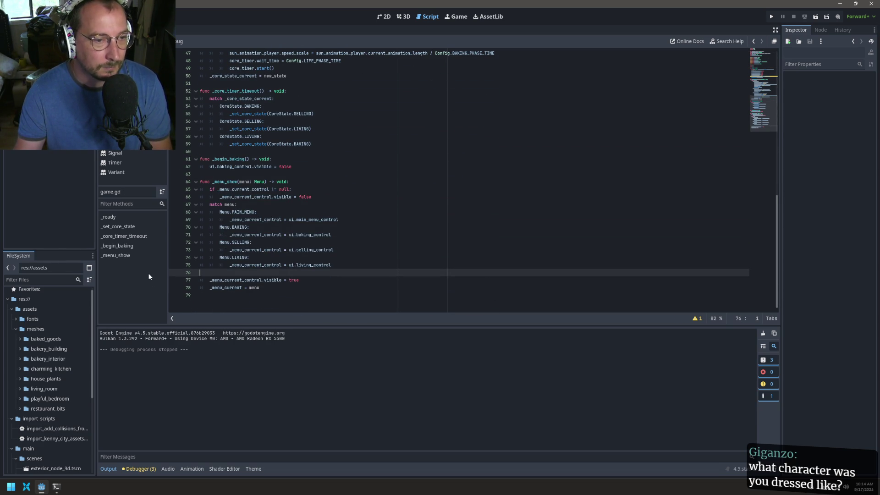
click(348, 214)
key(Return)
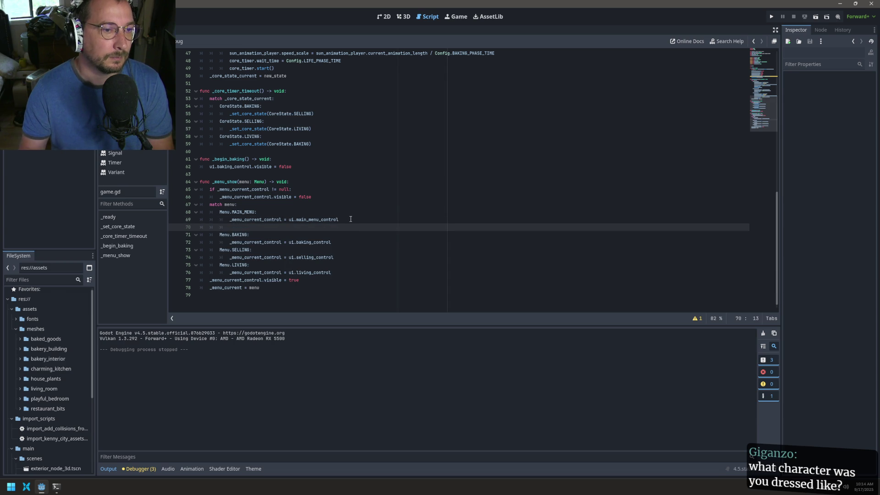
text(Menu.PAUSE: 			_menu_current_control = ui.pause_control)
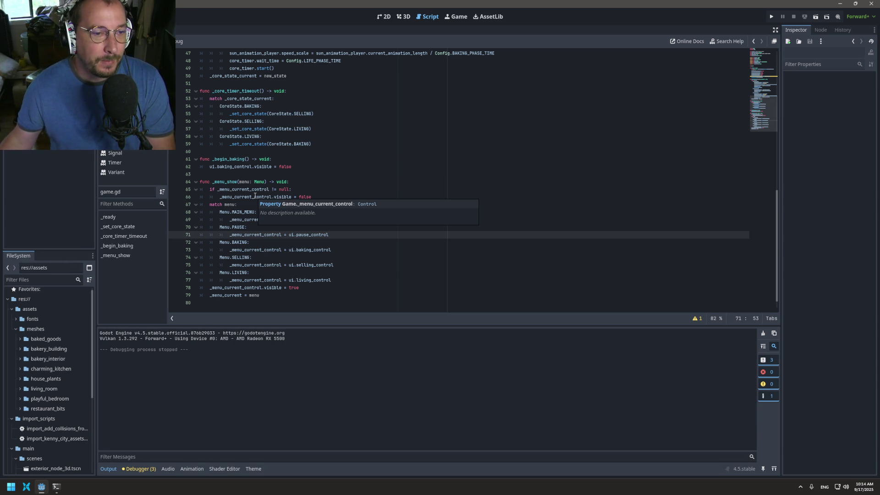
Wrap the visible = true line in a copy of the 'if _menu_current_control != null:' check
click(286, 189)
drag(273, 190, 210, 194)
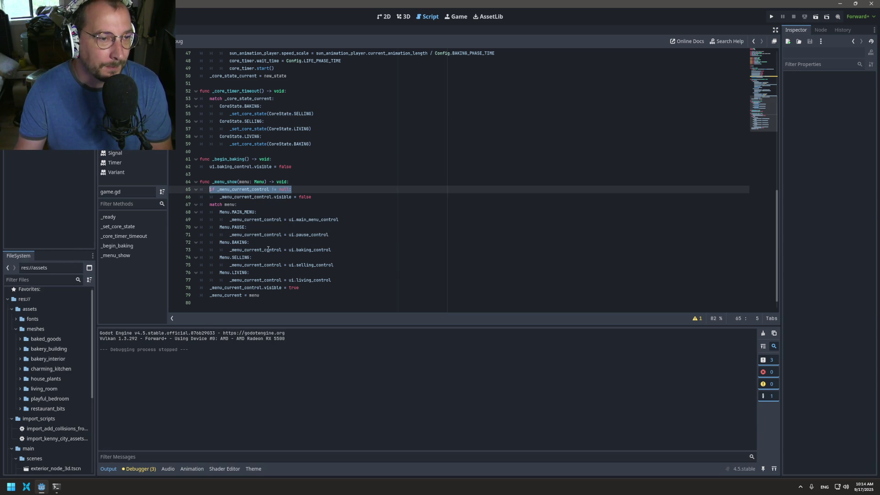
key(ctrl+c)
click(338, 280)
key(Return)
key(BackSpace)
key(BackSpace)
key(ctrl+v)
drag(300, 296, 200, 295)
key(Tab)
click(258, 206)
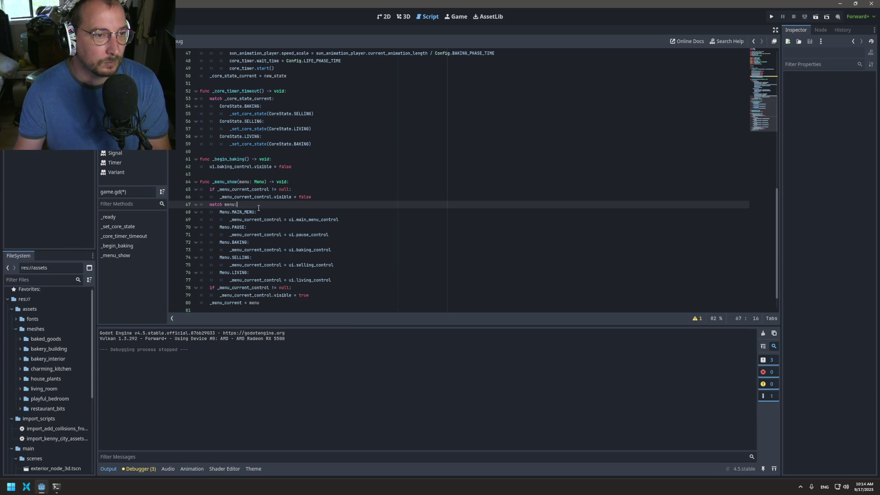
Add a Menu.NONE case with '_menu_current_control = null' right after 'match menu:' and save game.gd
key(Return)
text(Men)
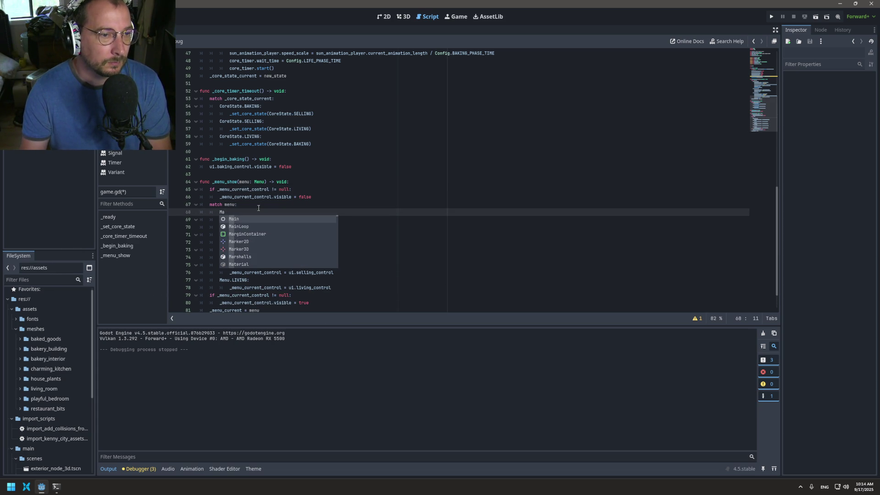
text(u.)
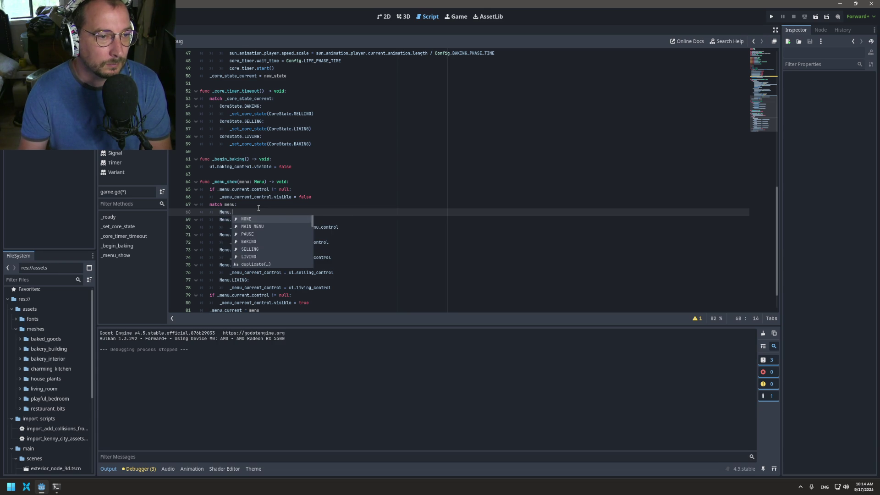
text(NON)
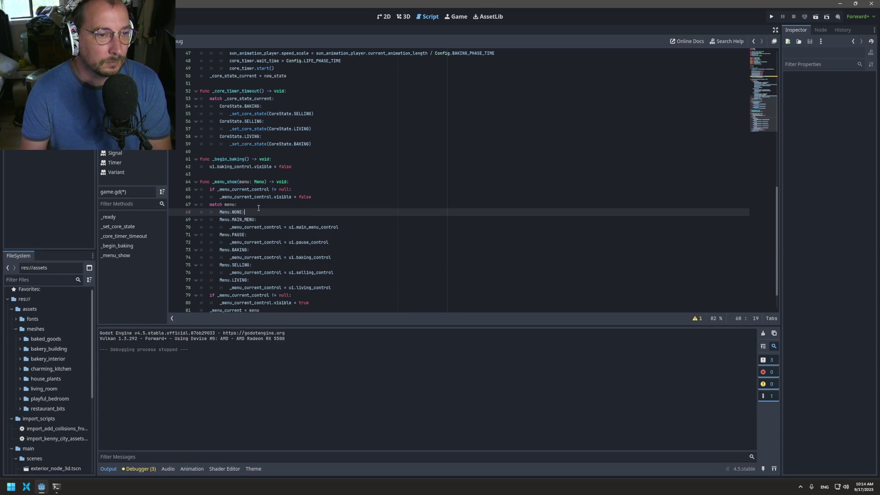
key(Return)
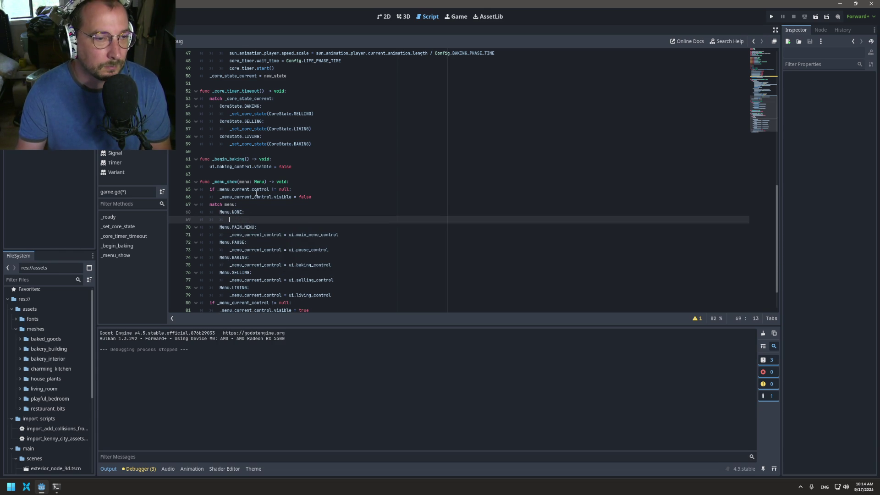
double_click(256, 197)
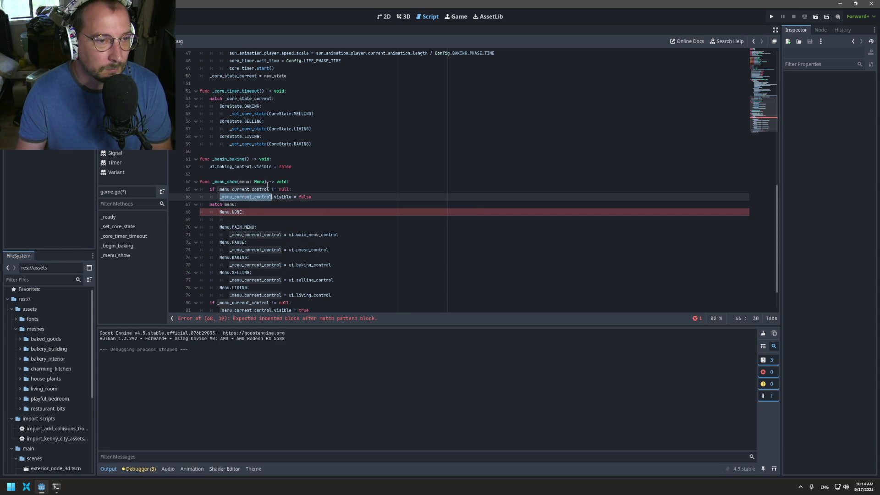
double_click(266, 189)
key(ctrl+c)
click(247, 220)
key(ctrl+v)
text(= n)
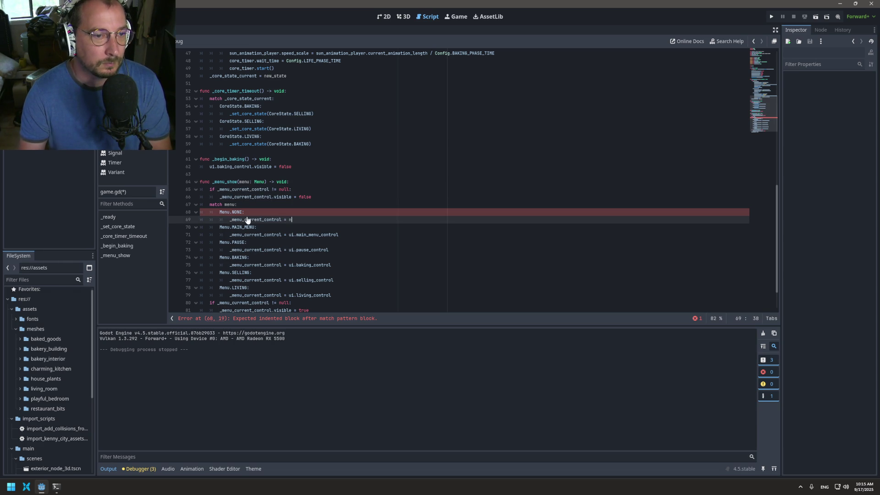
text(ull)
key(ctrl+s)
scroll(246, 222, up, 1)
scroll(257, 229, down, 3)
scroll(349, 202, up, 11)
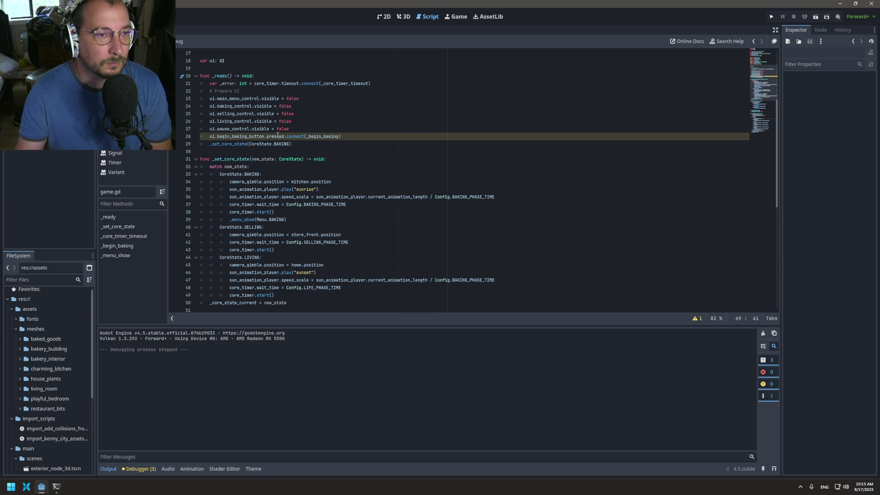
scroll(300, 126, down, 8)
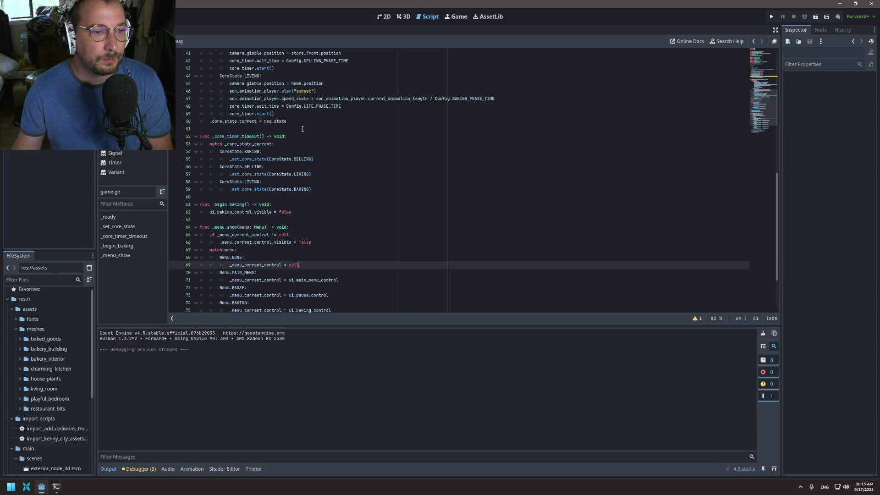
Cut the five ui.*_control.visible = false lines out of _ready
scroll(303, 137, up, 10)
click(293, 196)
drag(292, 196, 145, 167)
key(ctrl+k)
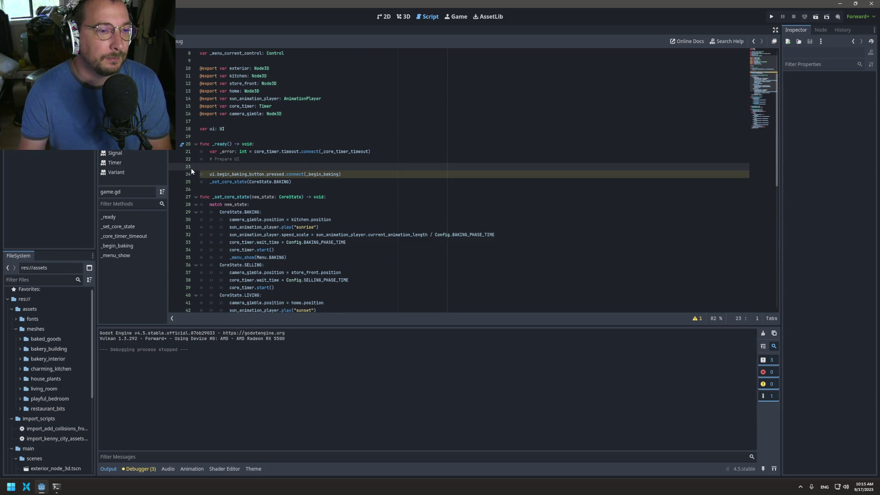
key(ctrl+k)
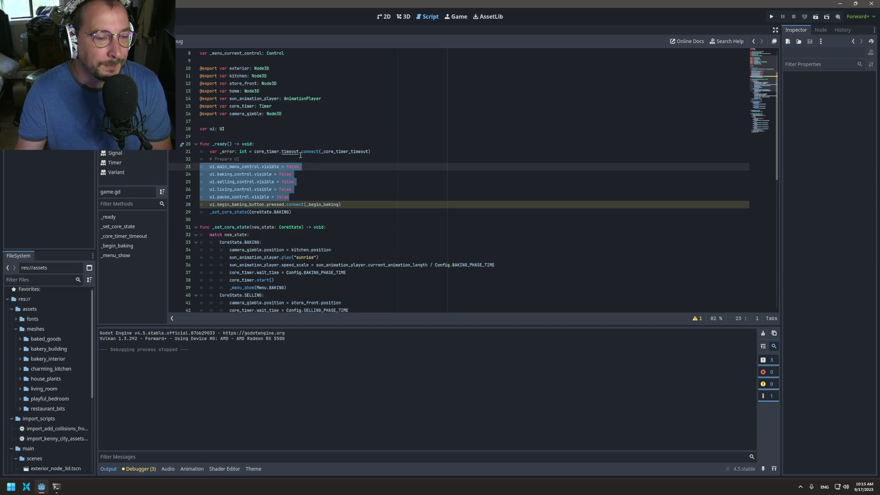
key(BackSpace)
key(BackSpace)
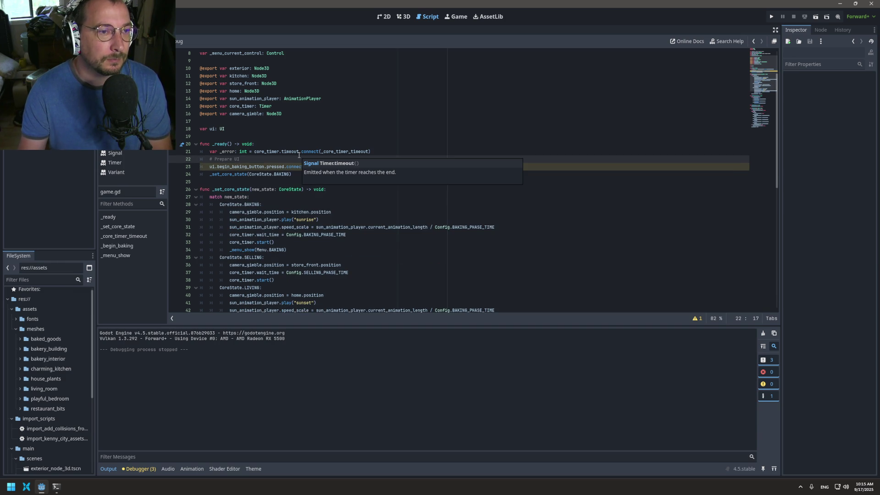
Paste the five visibility lines into the Menu.NONE branch of _menu_show and indent them
scroll(281, 246, down, 12)
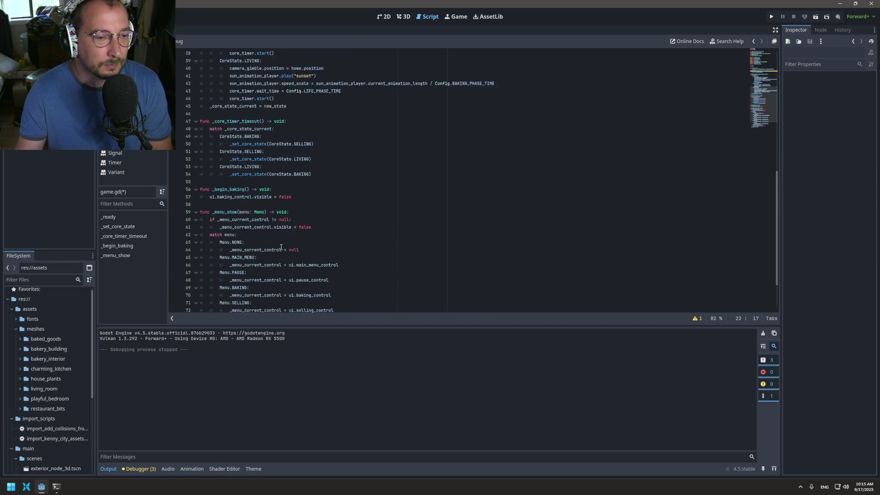
click(306, 200)
key(ctrl+shift+Return)
key(BackSpace)
key(BackSpace)
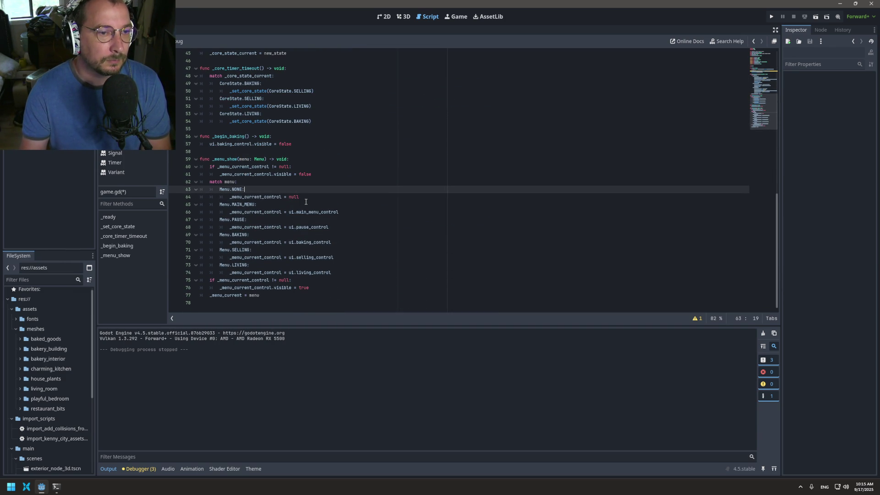
key(Down)
key(ctrl+v)
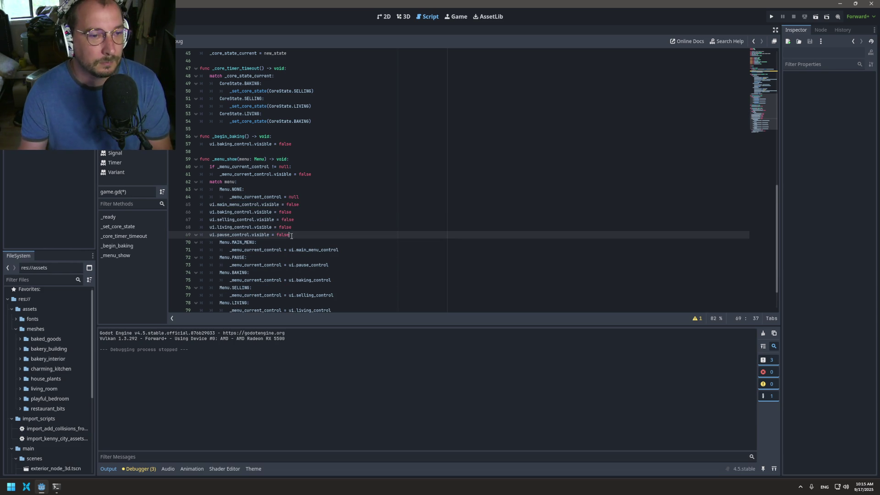
shift+click(201, 205)
key(Tab)
key(Tab)
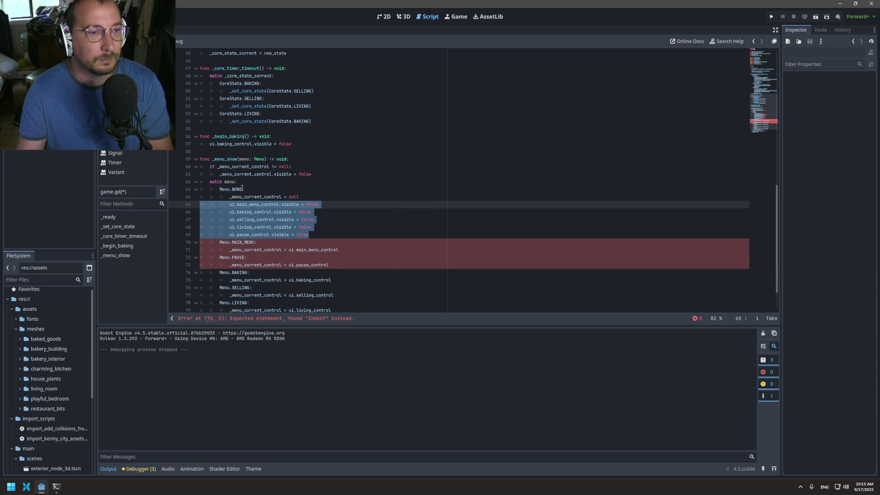
key(Left)
Select the _menu_show name and return to the begin-baking connection line in _ready
double_click(225, 159)
scroll(311, 147, up, 4)
scroll(311, 147, up, 5)
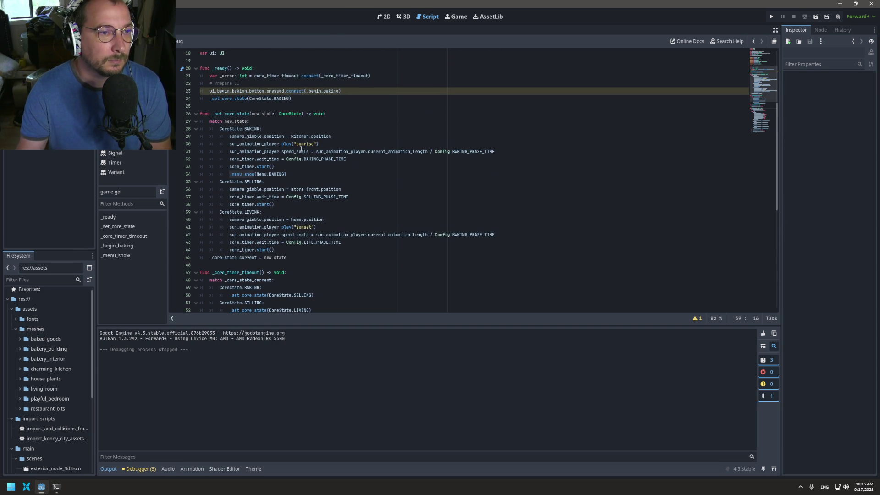
click(363, 91)
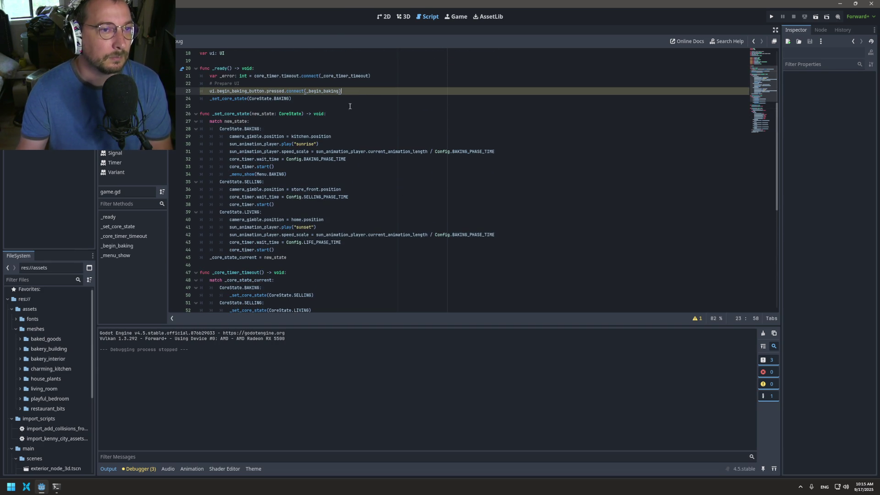
Insert _menu_show(Menu.NONE) in _ready above the begin_baking_button connection line
key(Up)
key(Return)
text(_menu_show)
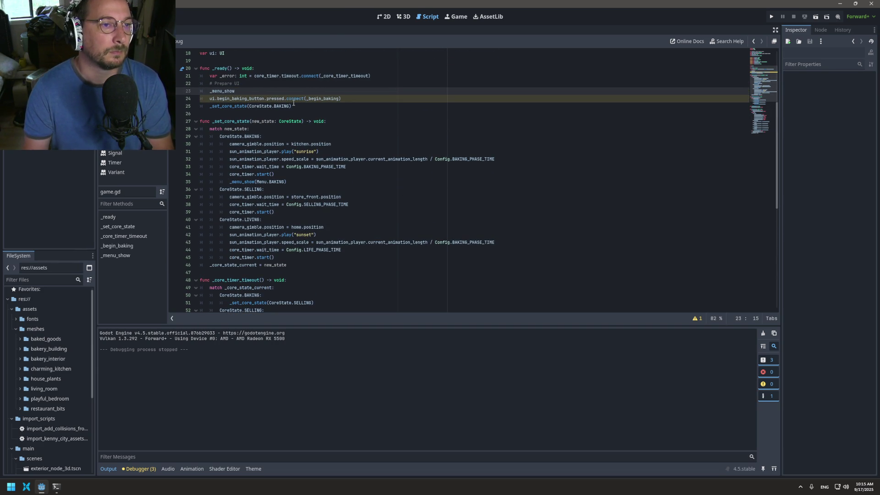
text((m)
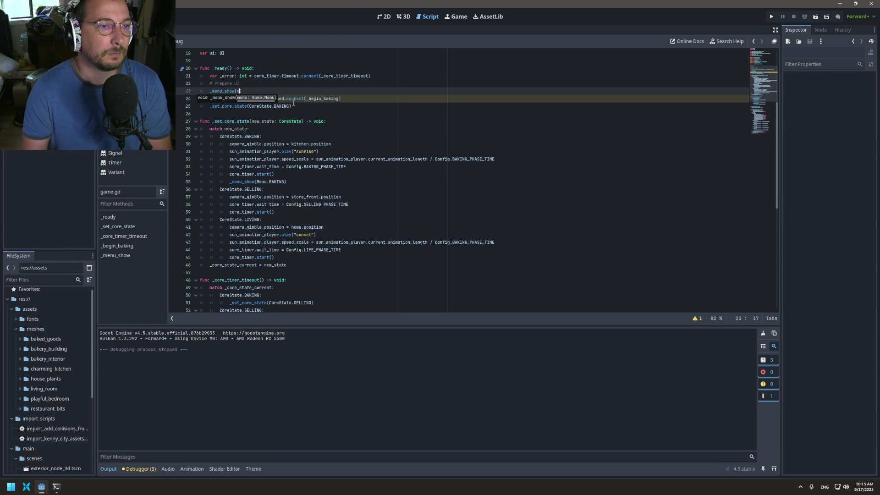
text(enu.N)
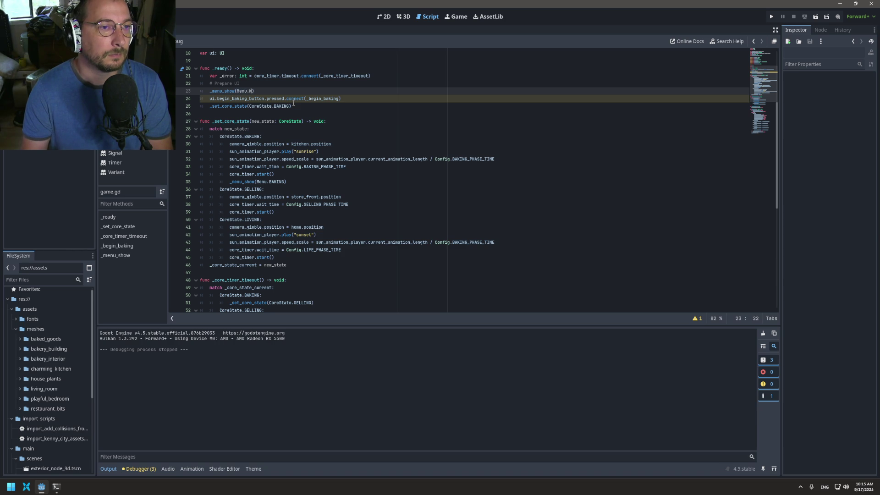
key(Return)
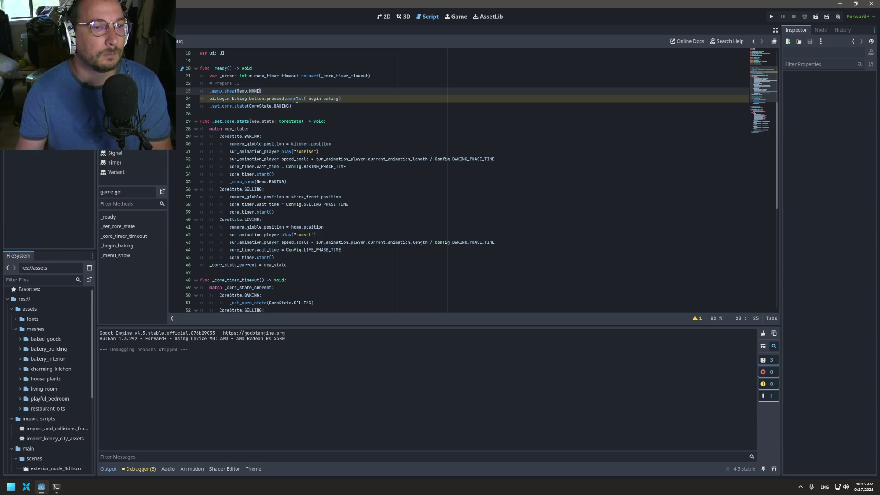
Scroll down to the end of the _menu_show(Menu.BAKING) call
scroll(296, 102, down, 3)
click(287, 113)
click(287, 114)
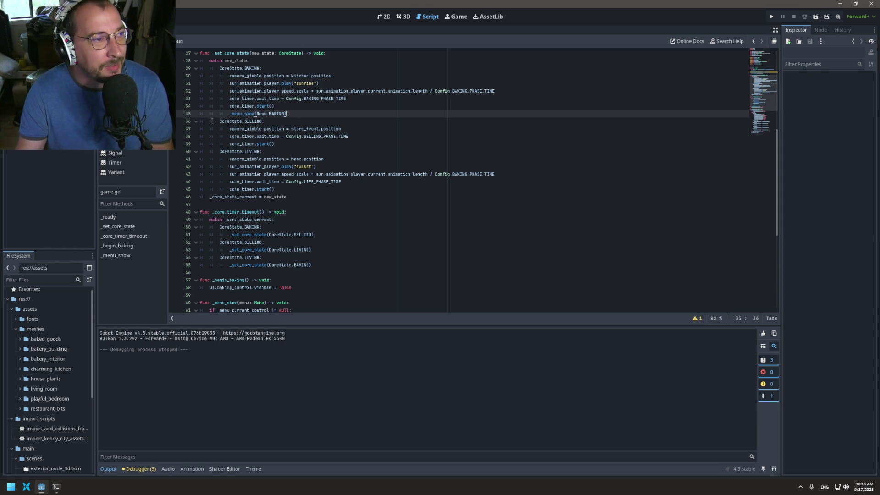
scroll(300, 174, down, 8)
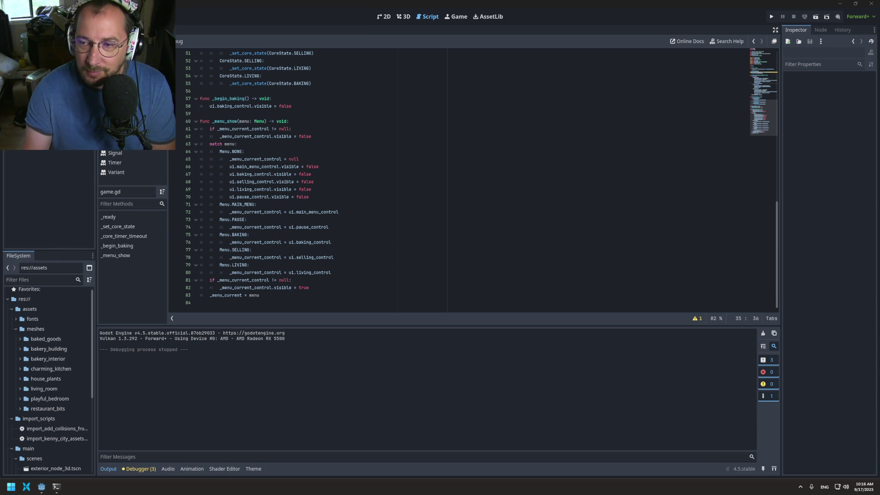
key(alt+Tab)
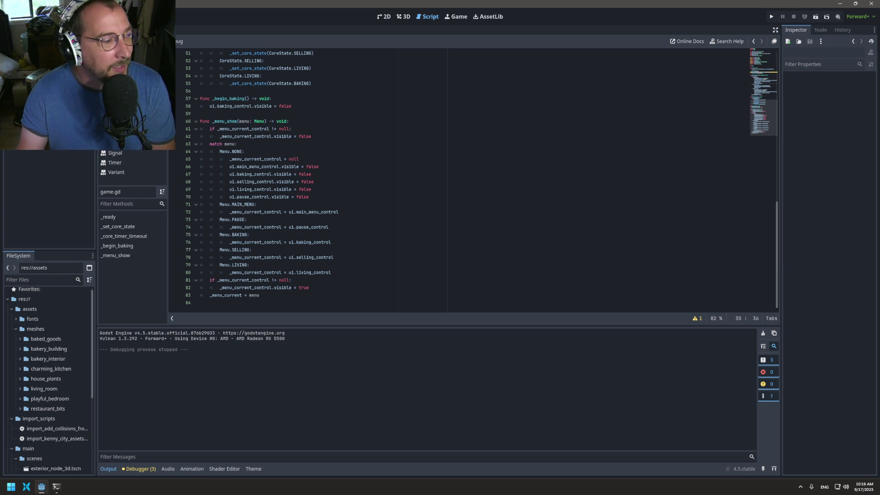
key(alt+Tab)
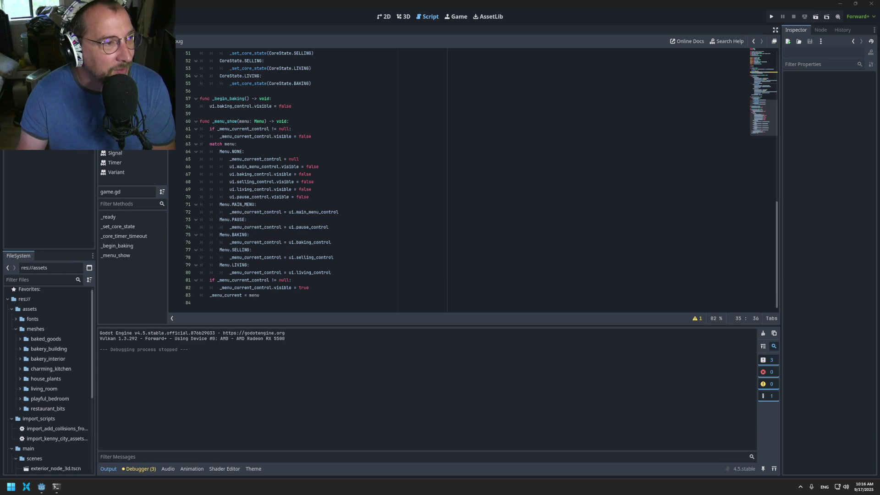
mouse_move(274, 197)
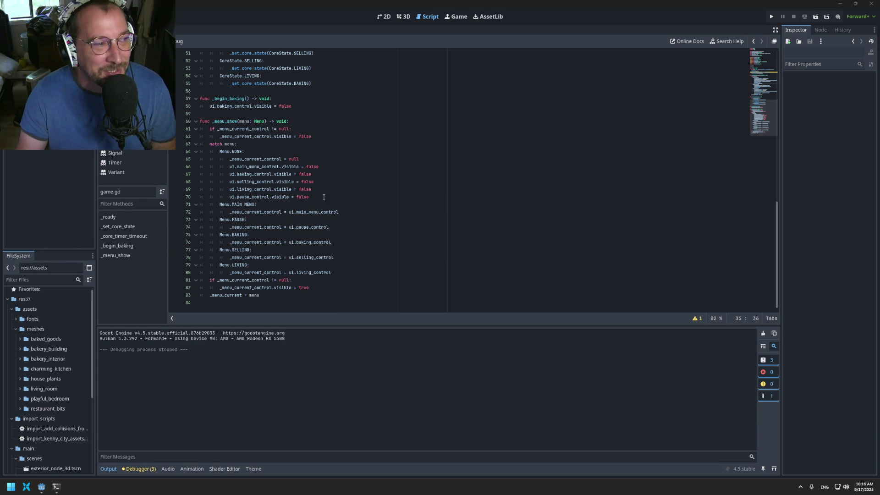
mouse_move(221, 201)
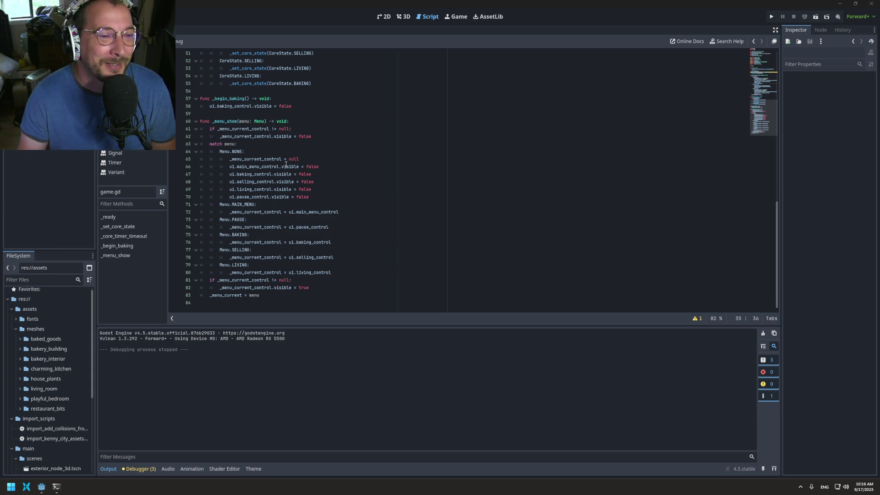
mouse_move(286, 164)
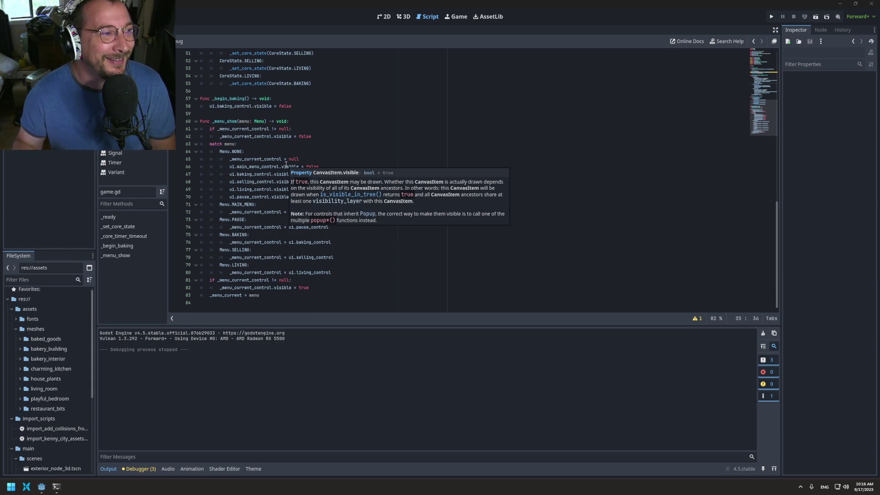
click(272, 159)
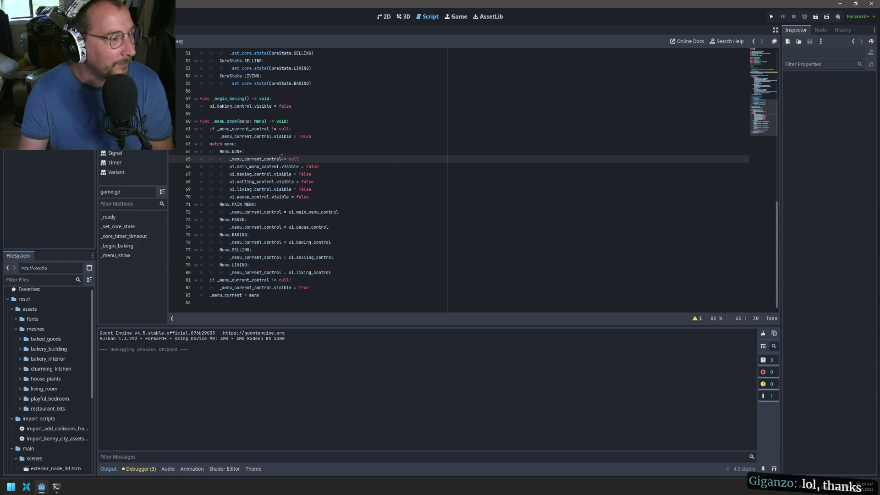
scroll(276, 168, up, 15)
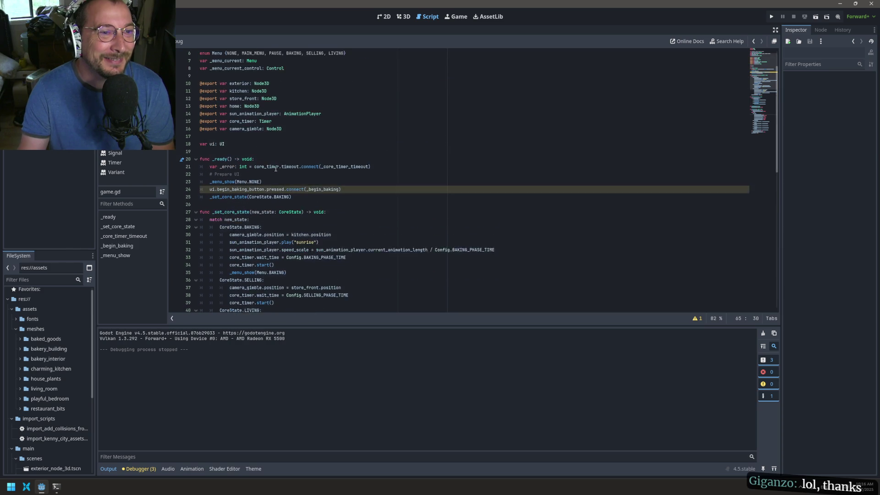
click(261, 204)
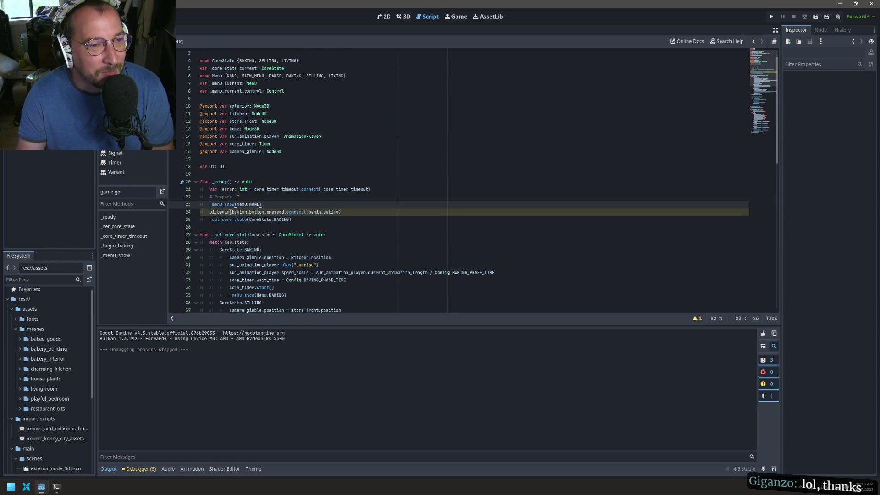
click(246, 204)
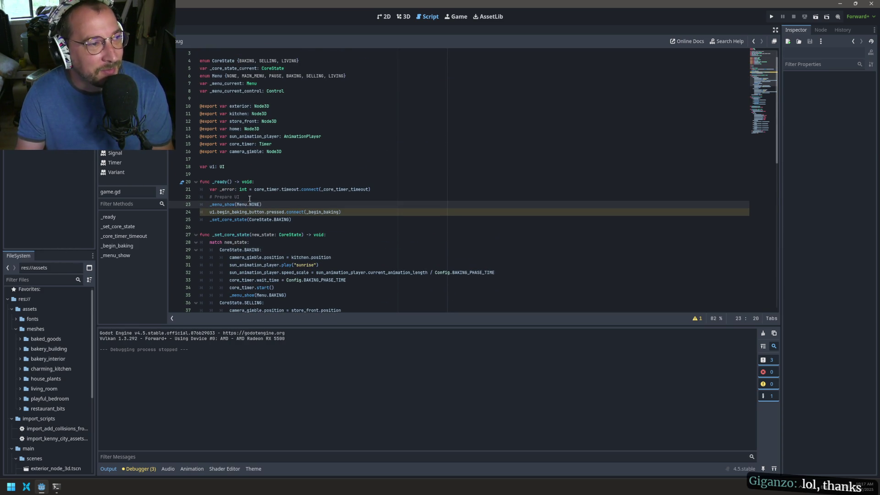
scroll(249, 198, down, 4)
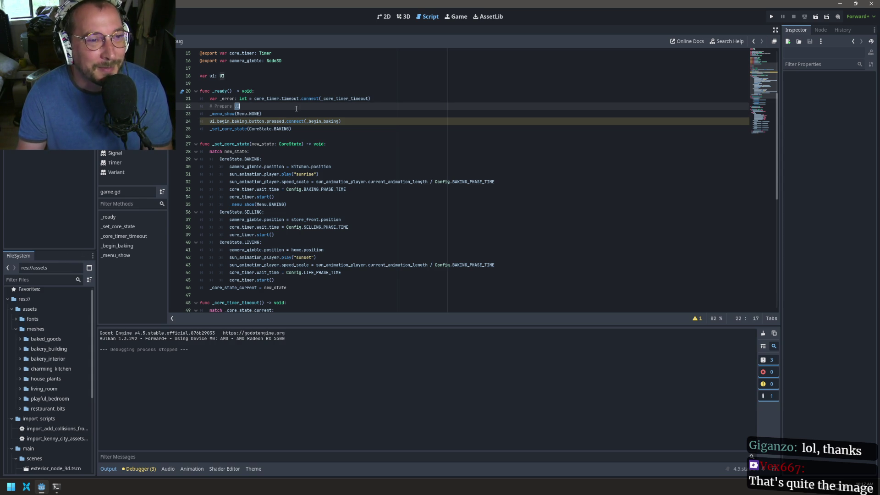
click(275, 106)
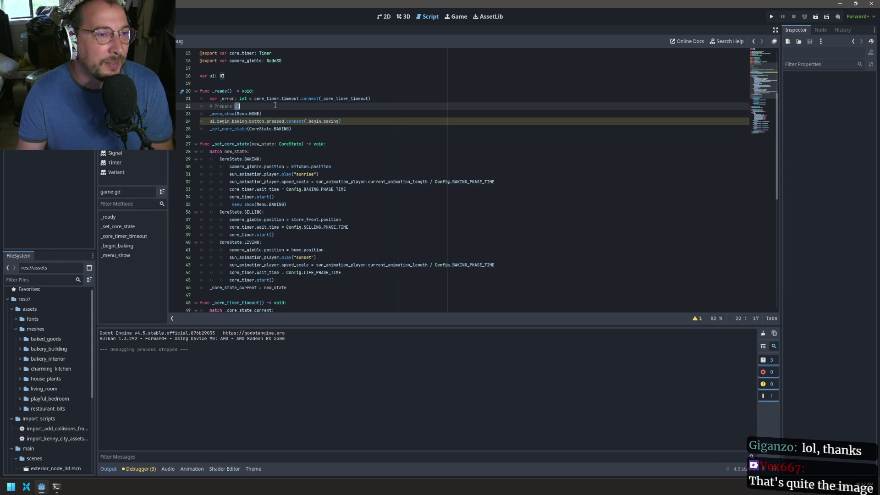
triple_click(275, 106)
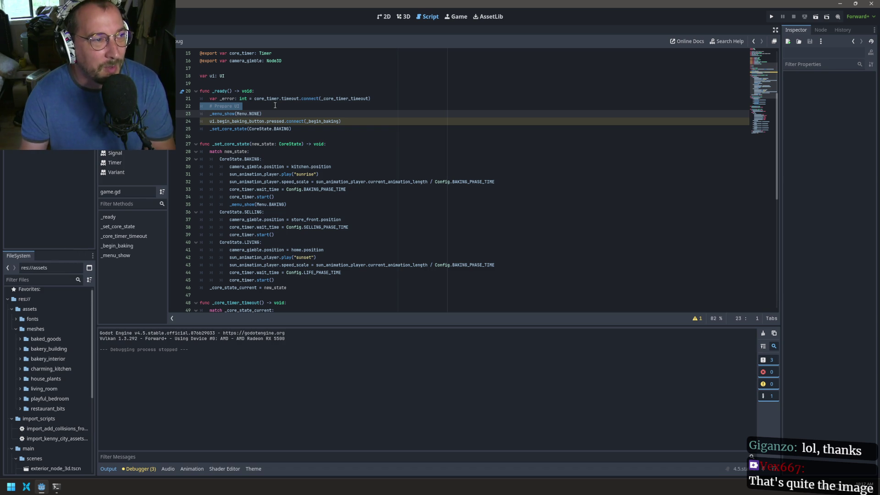
double_click(249, 107)
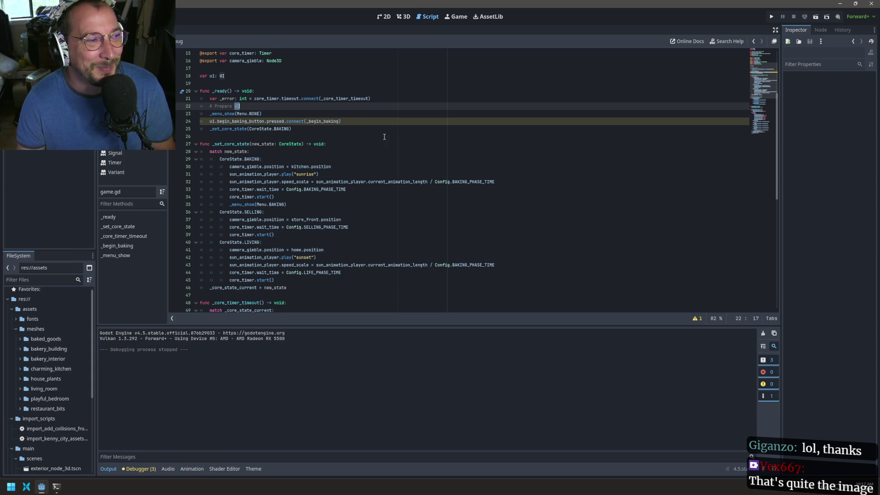
scroll(384, 137, down, 10)
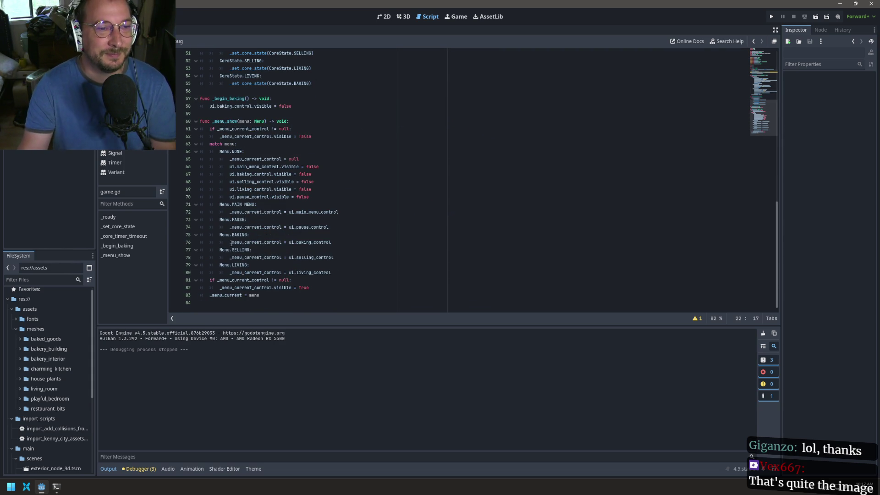
mouse_move(233, 239)
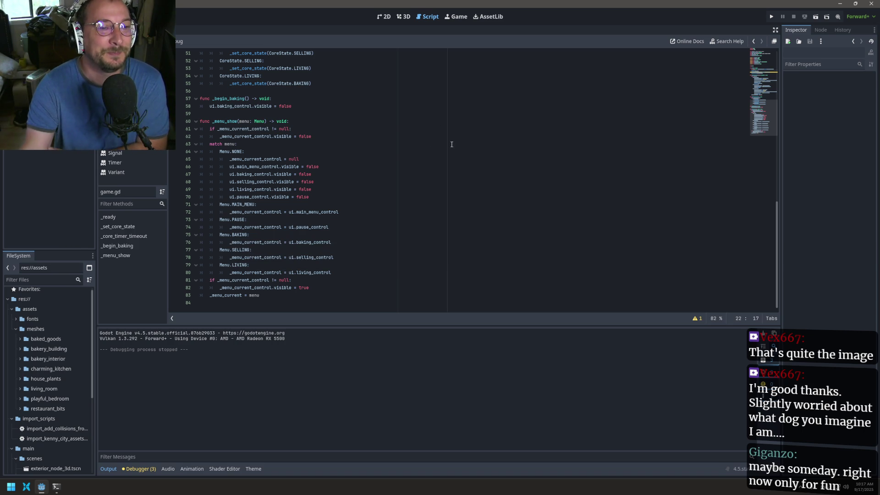
scroll(286, 155, up, 8)
scroll(286, 155, up, 4)
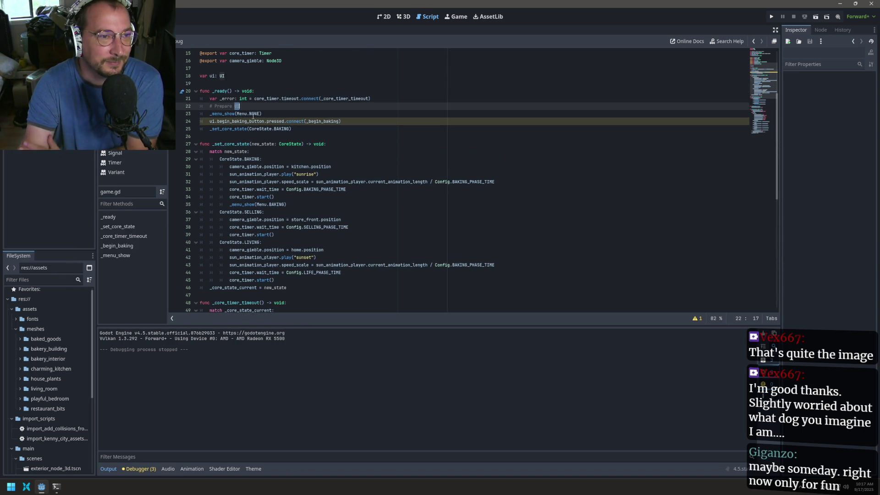
scroll(251, 118, up, 2)
scroll(251, 118, up, 3)
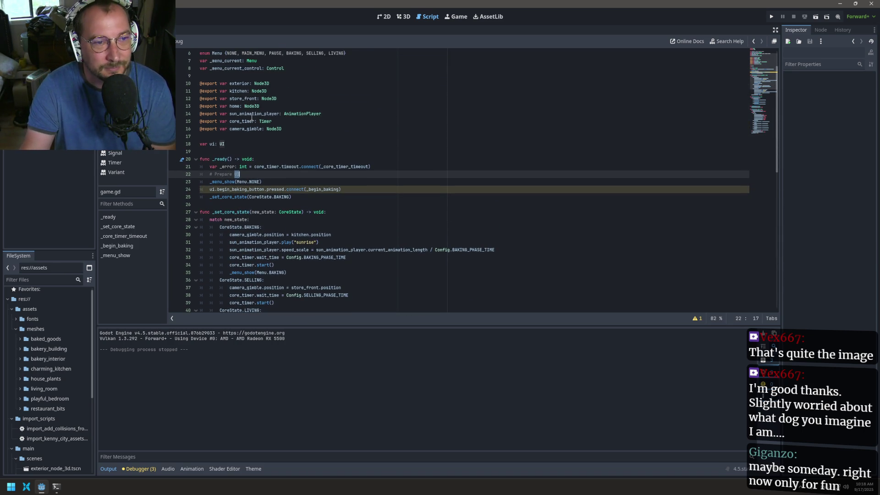
Review _menu_show in game.gd, checking where the word UI occurs
click(252, 223)
click(253, 205)
click(255, 209)
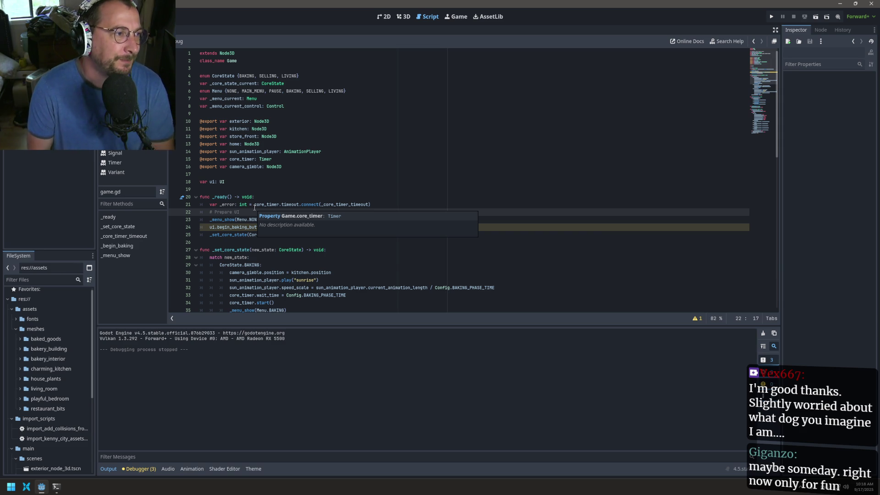
scroll(243, 156, down, 4)
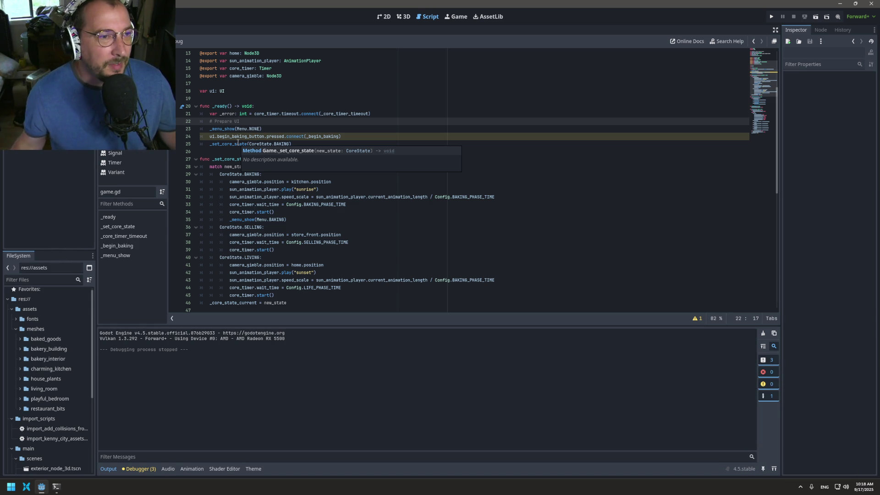
double_click(255, 122)
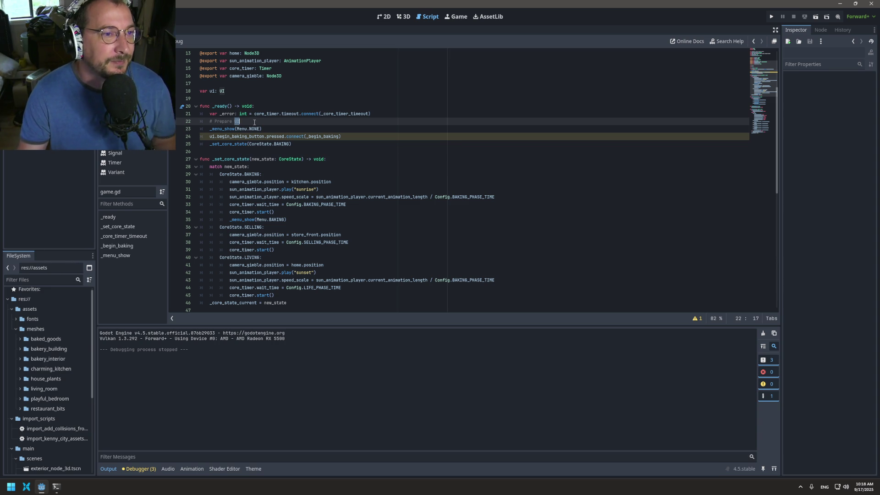
click(254, 122)
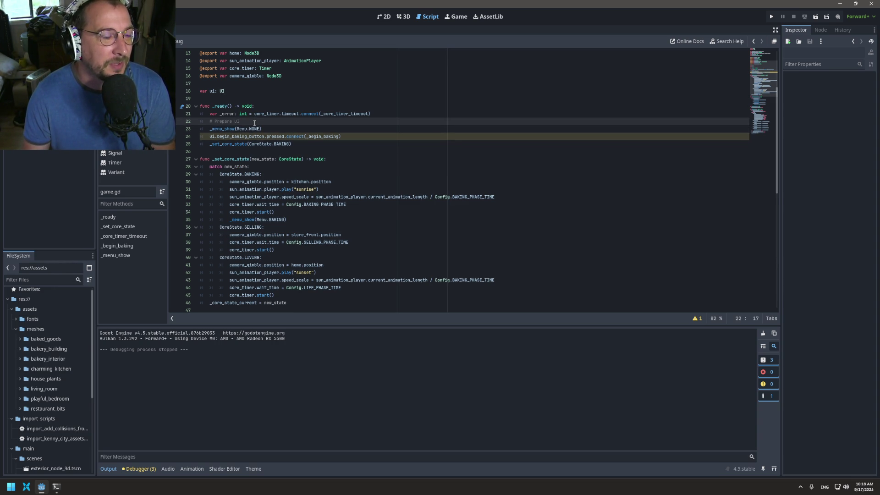
scroll(257, 105, down, 10)
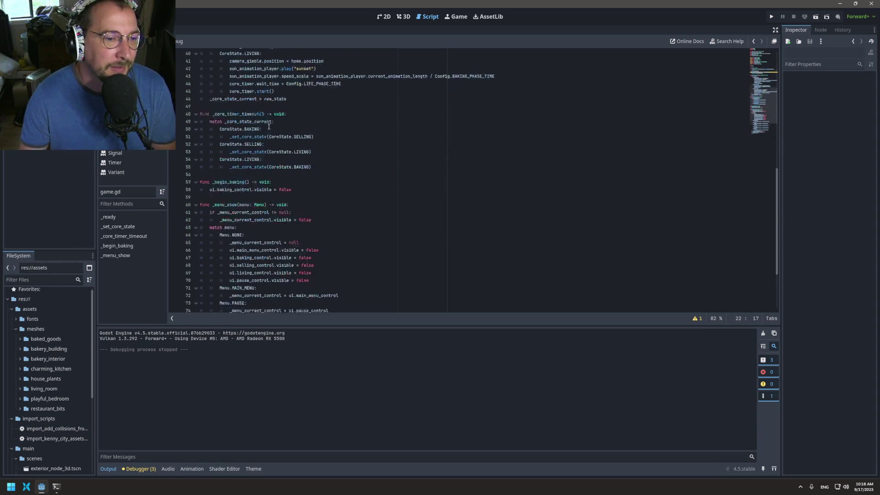
scroll(267, 214, up, 4)
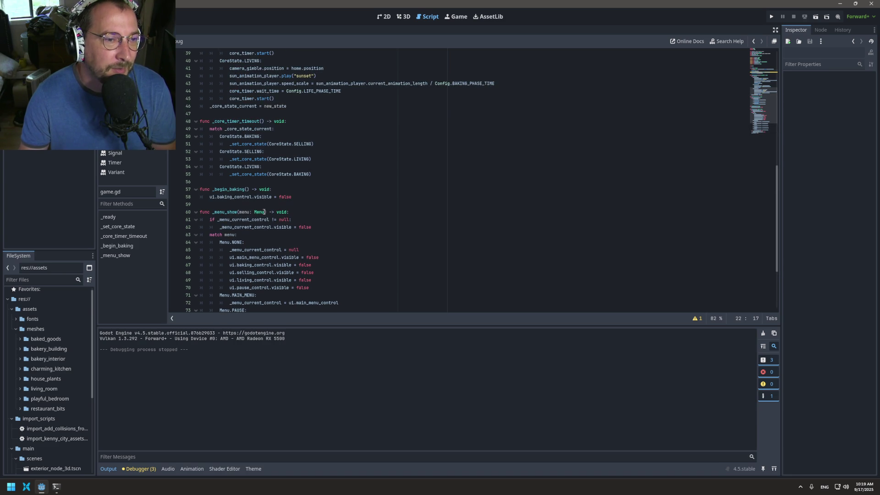
Save the scene, go to the line 35 _menu_show(Menu.BAKING) call, and select the seven UI Controls
key(ctrl+s)
scroll(265, 197, down, 1)
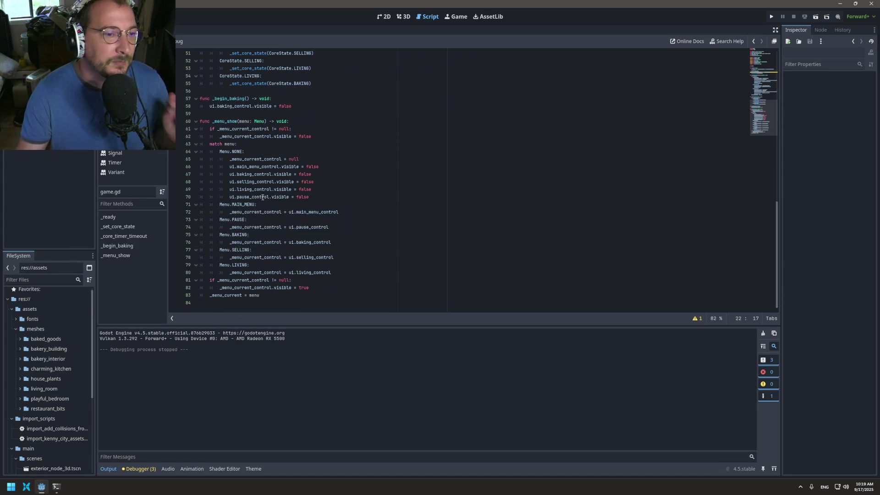
scroll(265, 199, up, 1)
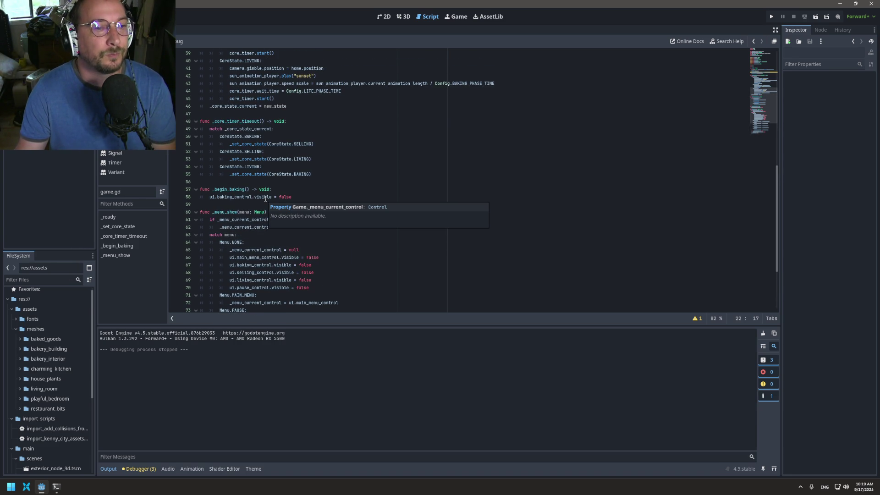
scroll(265, 198, up, 6)
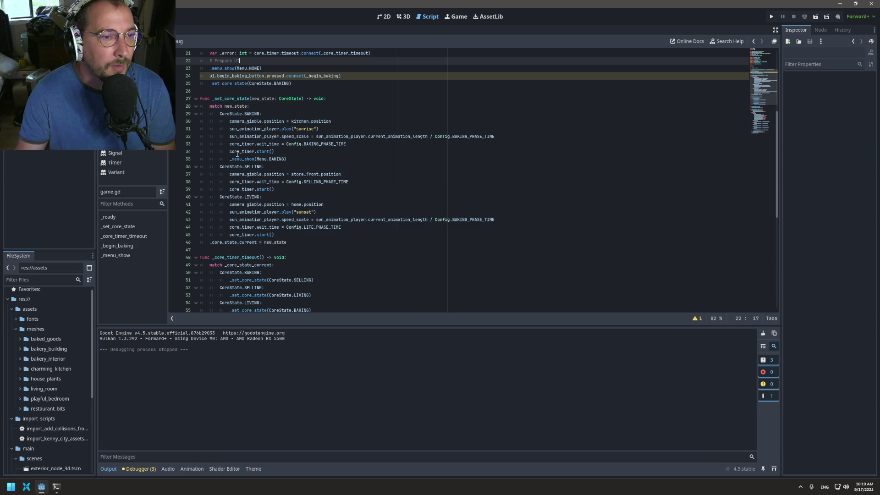
click(291, 157)
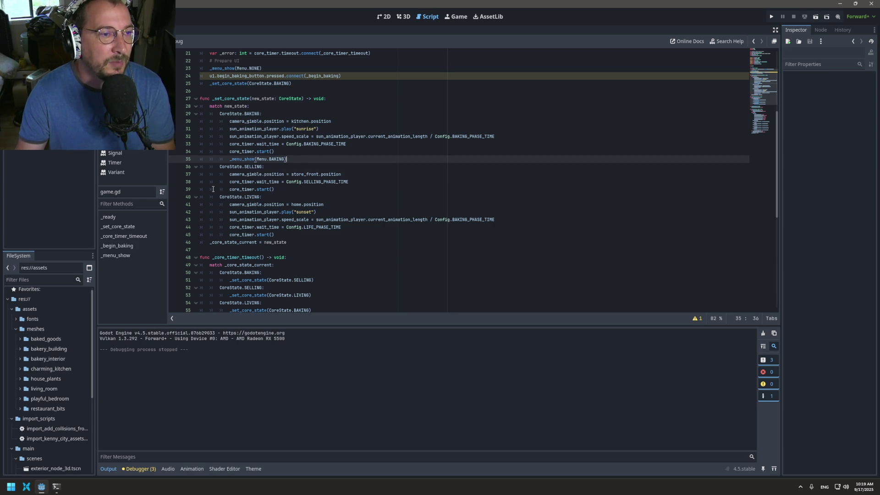
shift+click(35, 143)
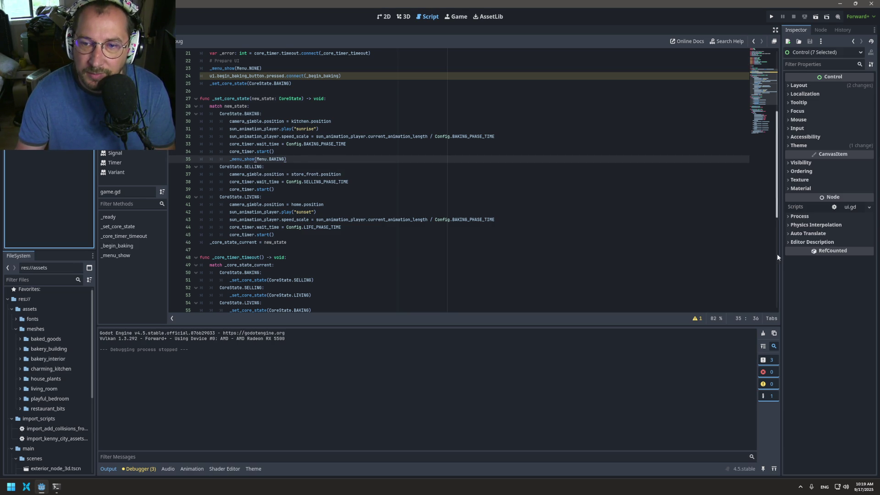
Set the seven Control nodes' Process Mode to Always, after briefly choosing When Paused
click(809, 217)
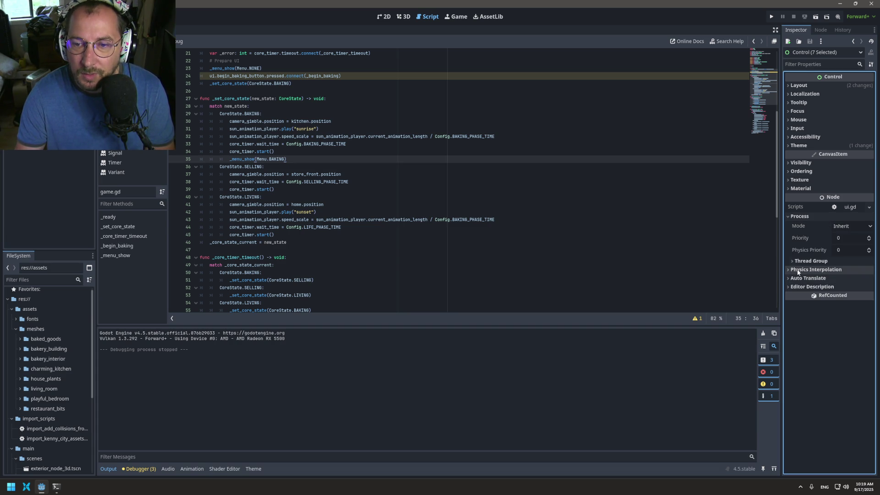
mouse_move(814, 201)
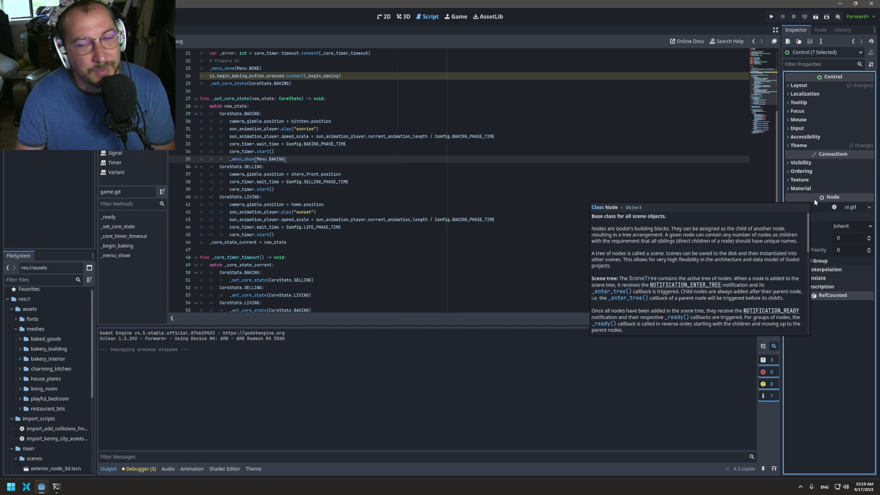
click(818, 270)
click(818, 270)
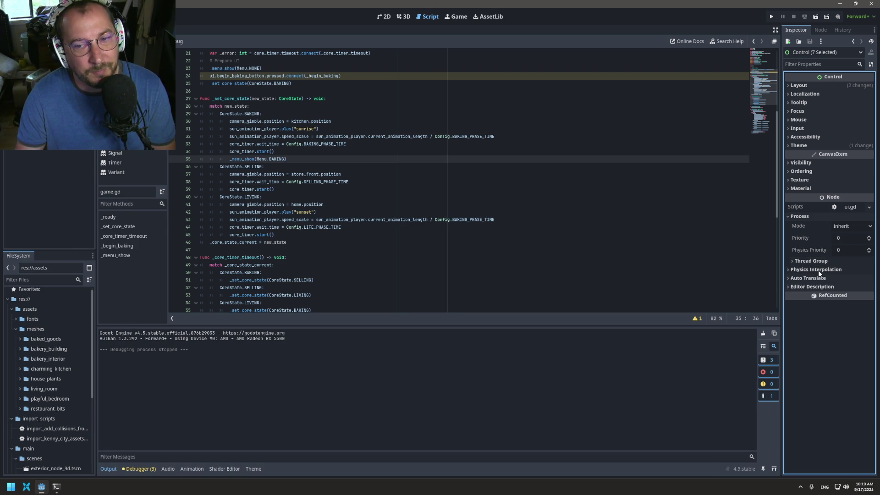
click(841, 228)
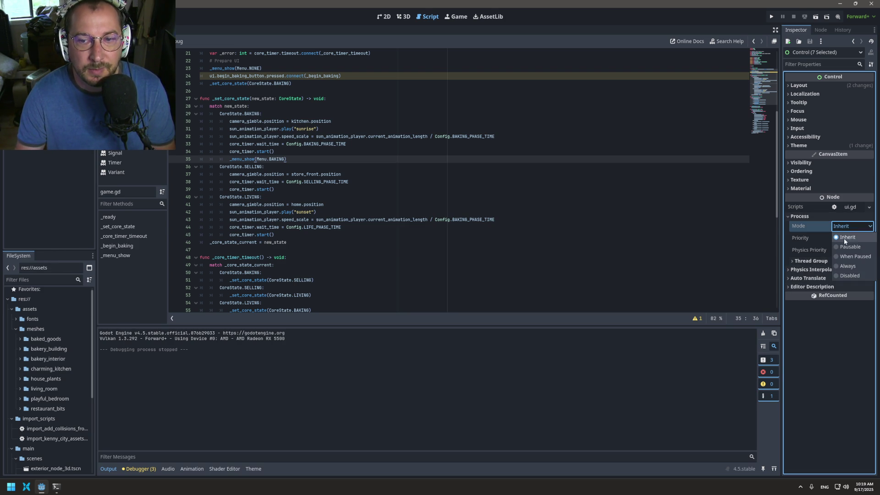
click(854, 257)
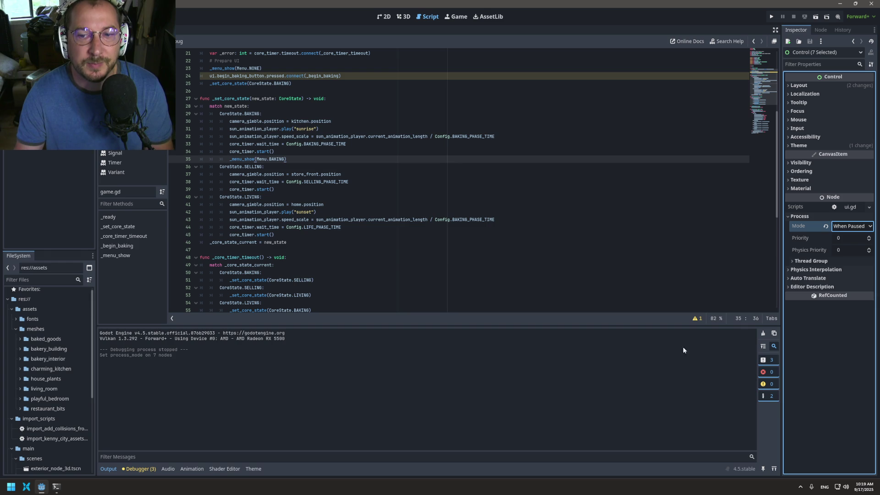
click(606, 256)
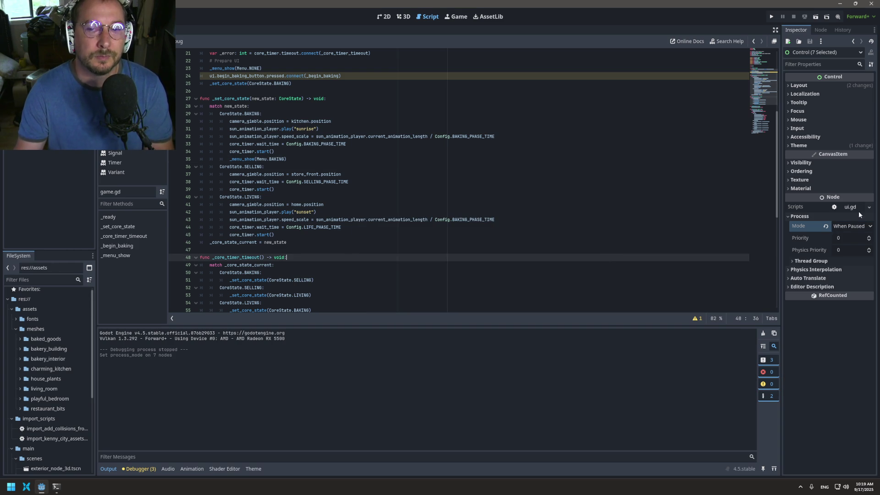
click(850, 226)
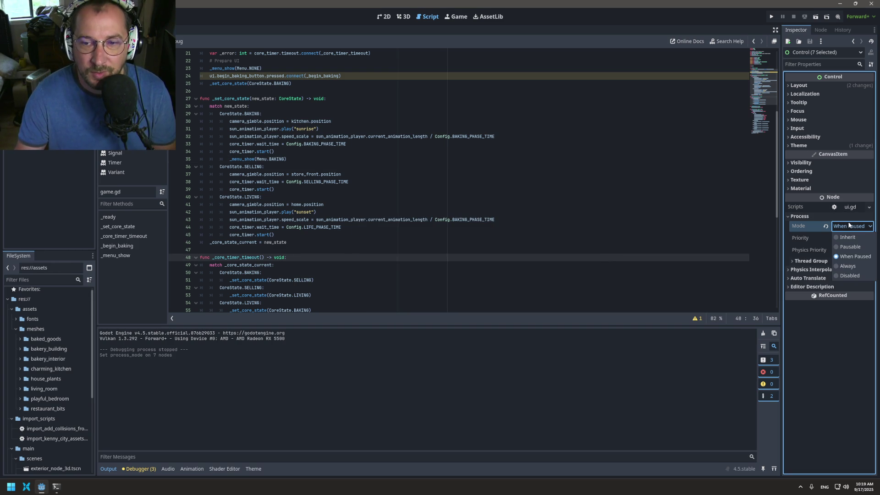
click(853, 266)
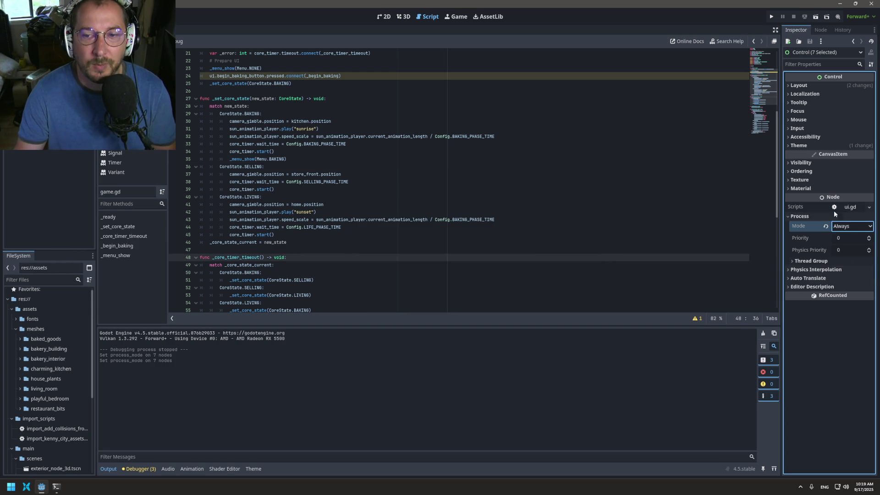
click(610, 229)
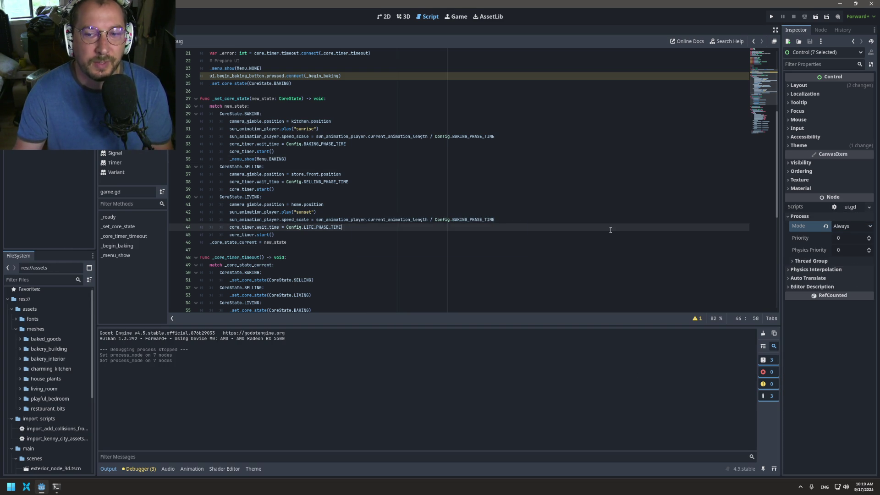
click(381, 237)
scroll(381, 237, down, 10)
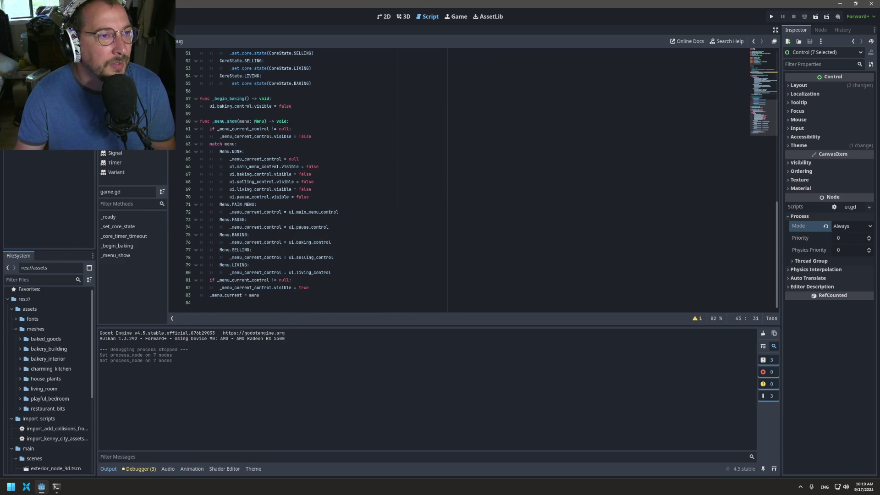
click(385, 85)
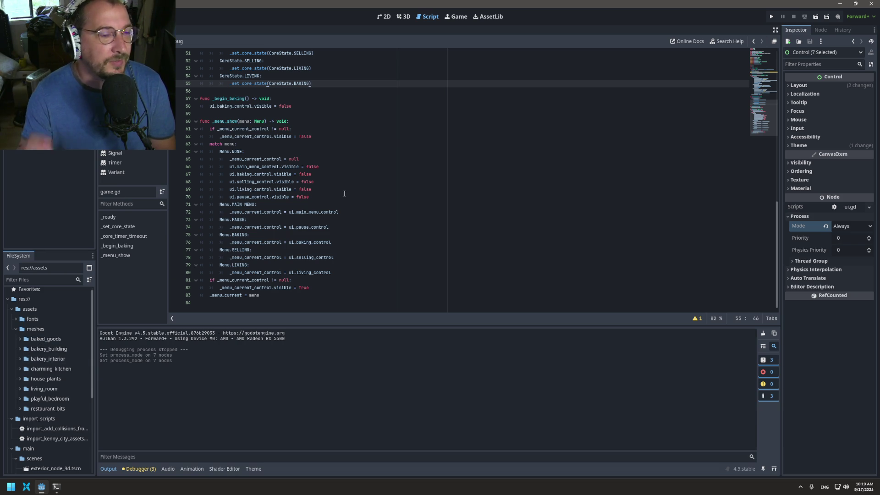
scroll(344, 194, up, 15)
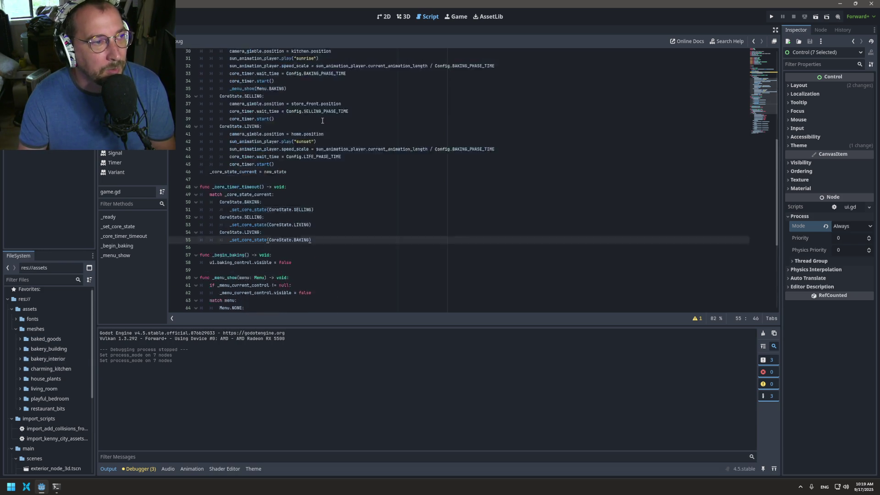
click(456, 17)
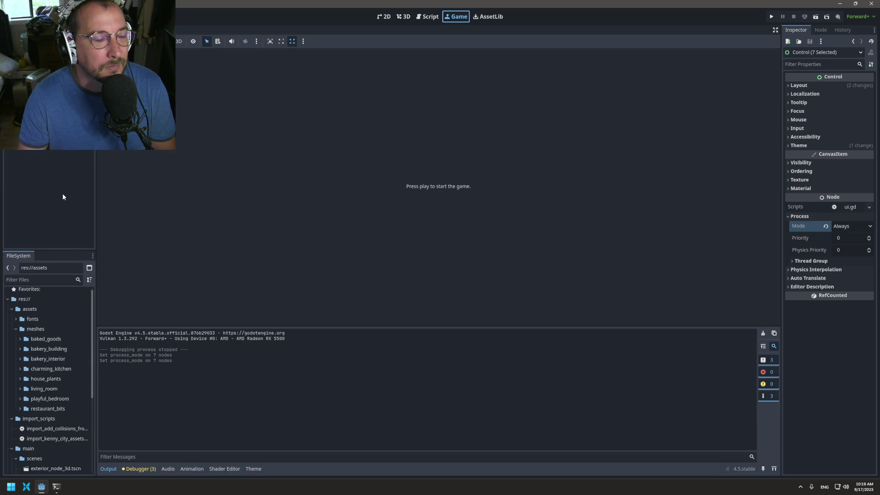
Deselect the Control nodes, open game.tscn, and return to the game.gd script
click(55, 180)
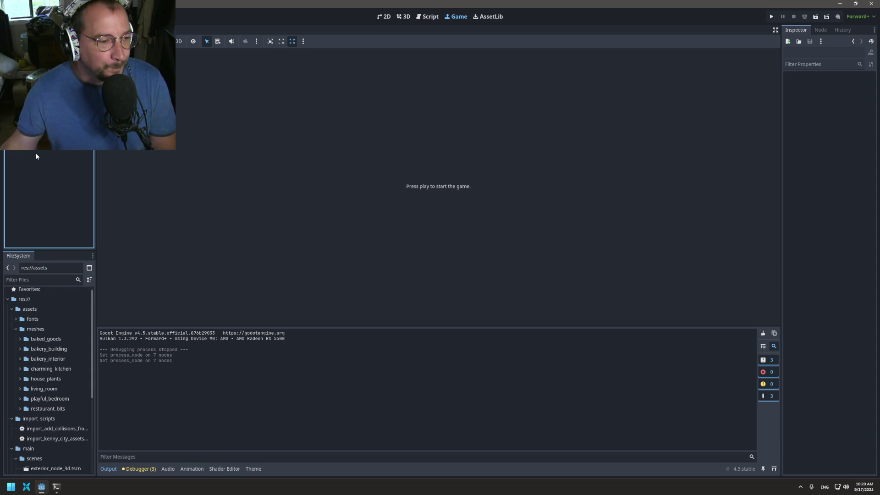
scroll(55, 367, down, 5)
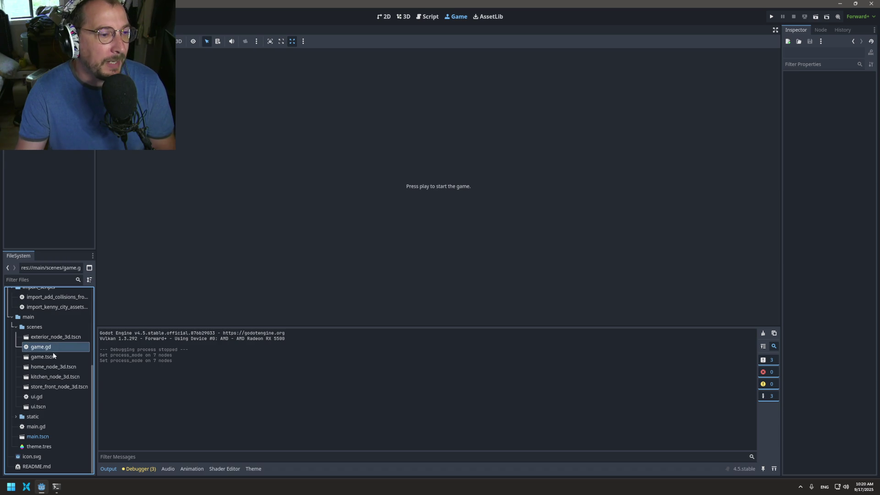
double_click(53, 357)
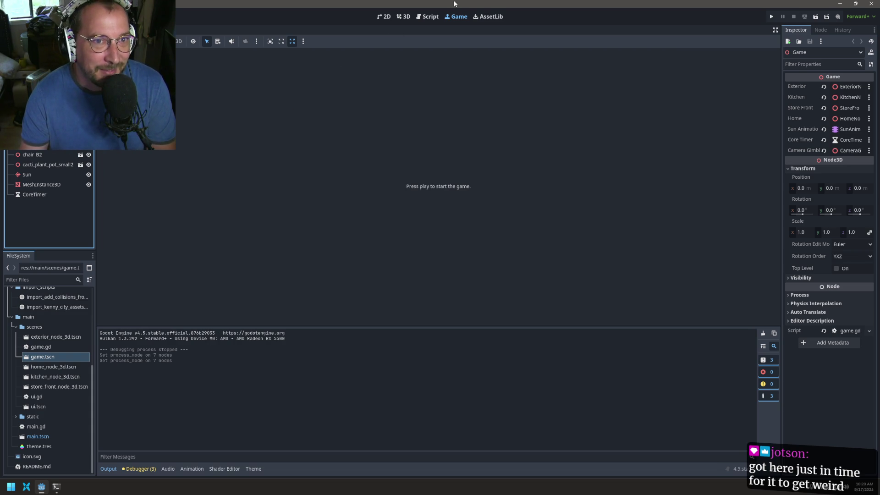
click(428, 16)
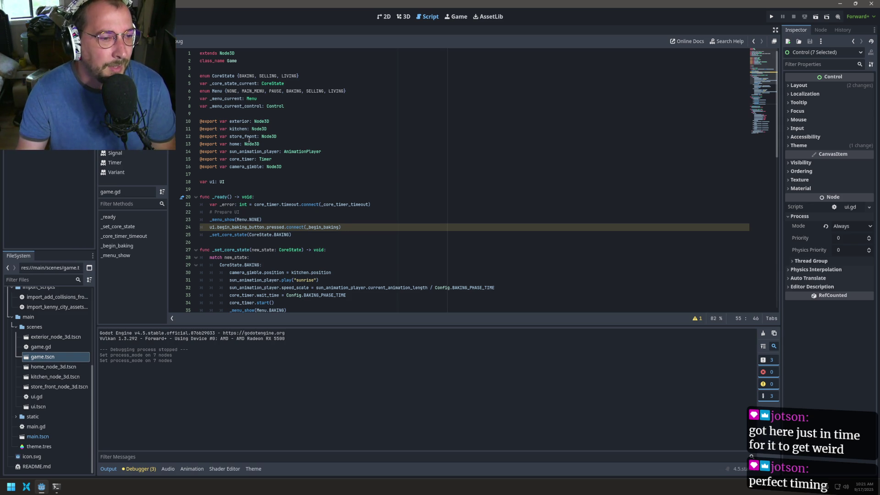
Inspect the ui.begin_baking_button.pressed connection on line 24 of _ready
scroll(218, 196, down, 4)
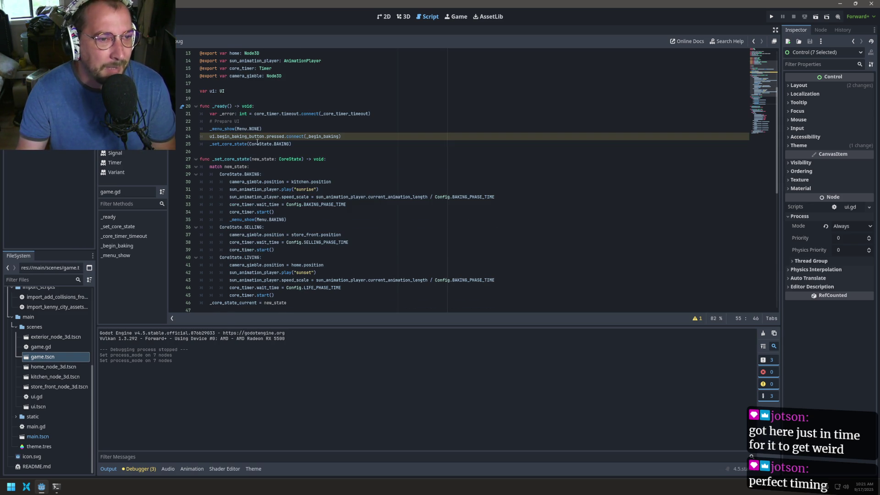
mouse_move(242, 142)
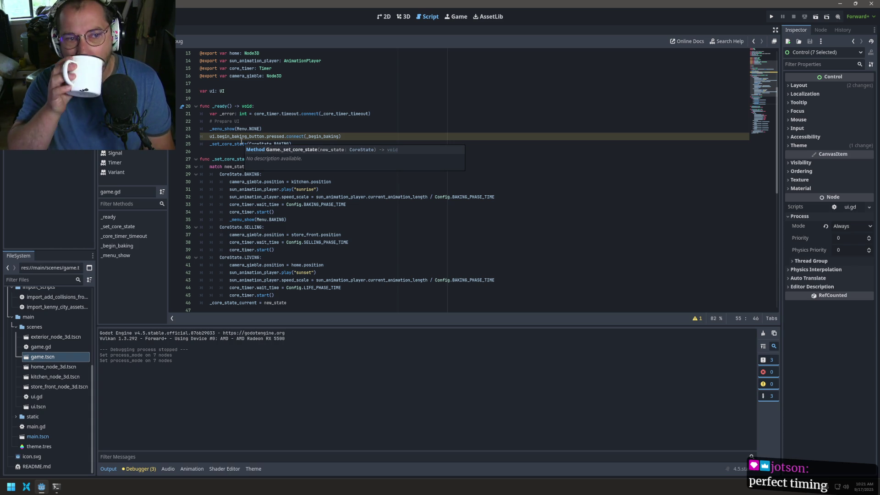
triple_click(211, 136)
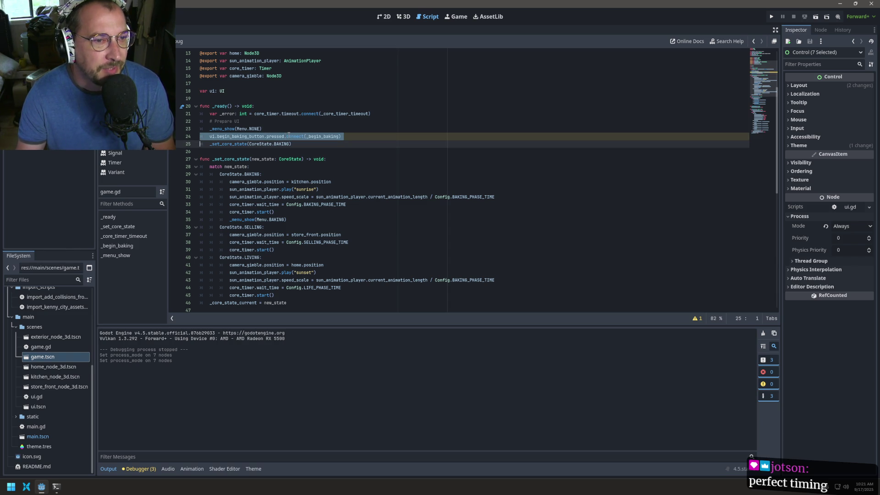
click(316, 136)
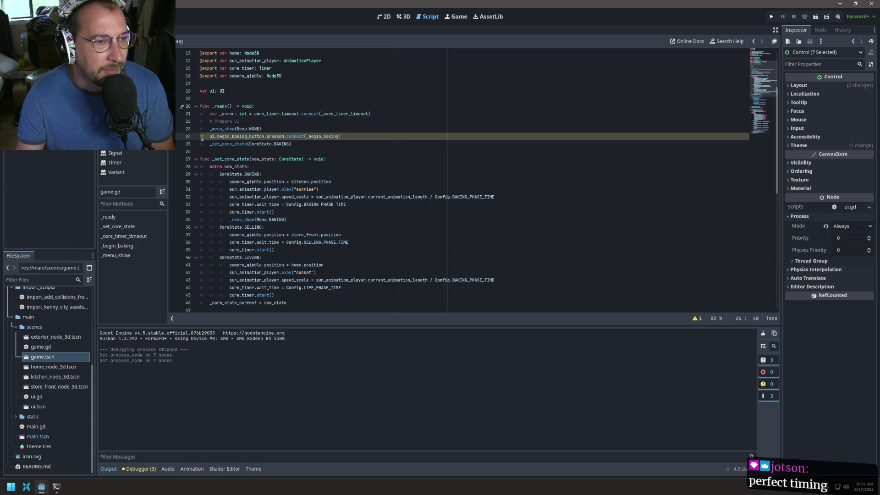
mouse_move(210, 136)
mouse_down()
mouse_move(301, 136)
mouse_move(285, 137)
mouse_up()
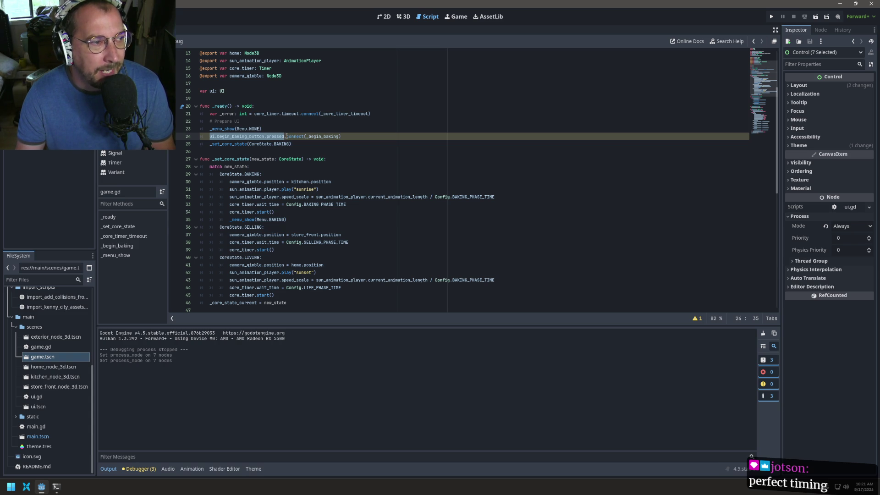
Locate the _begin_baking handler name and scroll down to its function body
scroll(283, 196, down, 10)
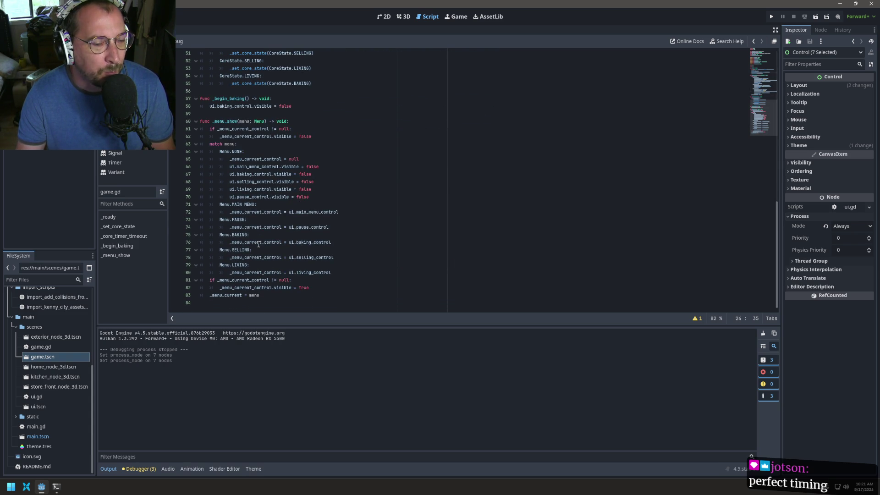
scroll(250, 252, up, 2)
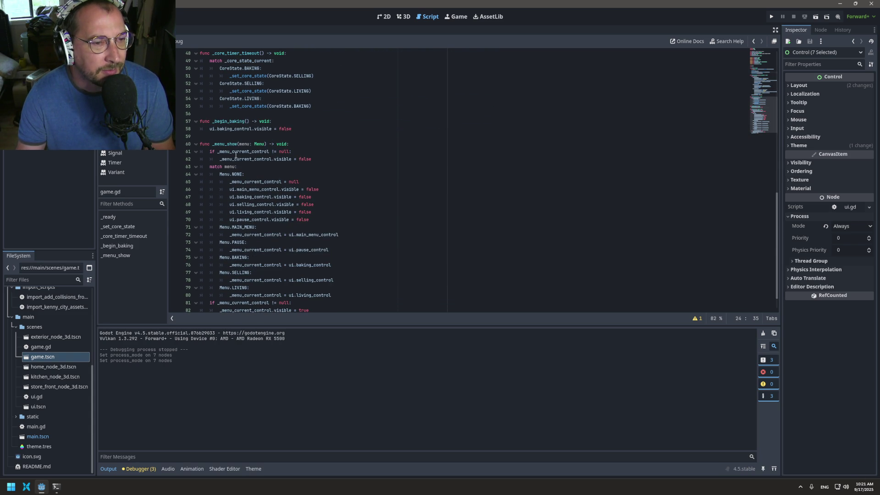
scroll(237, 176, up, 12)
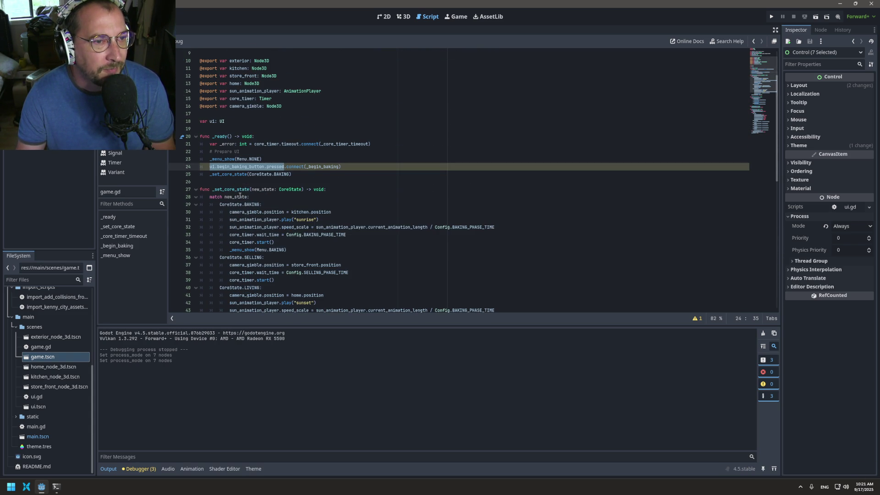
click(318, 160)
double_click(317, 167)
key(Right)
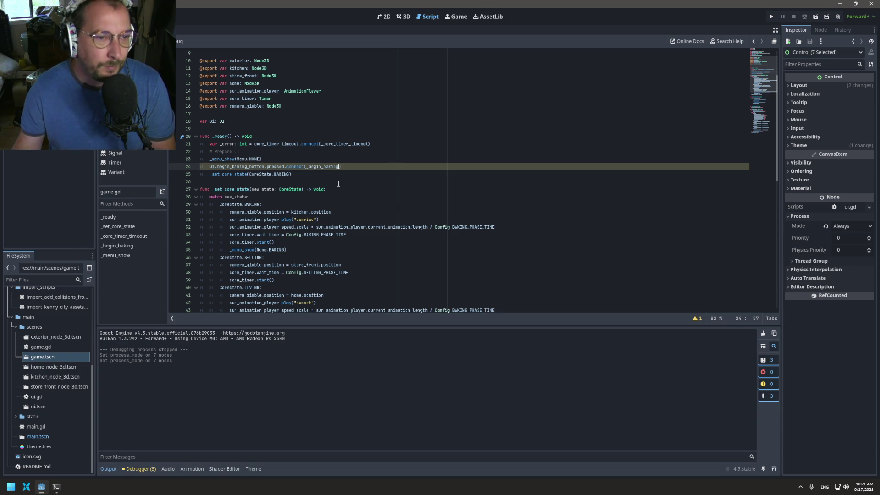
scroll(321, 191, down, 7)
scroll(300, 219, down, 1)
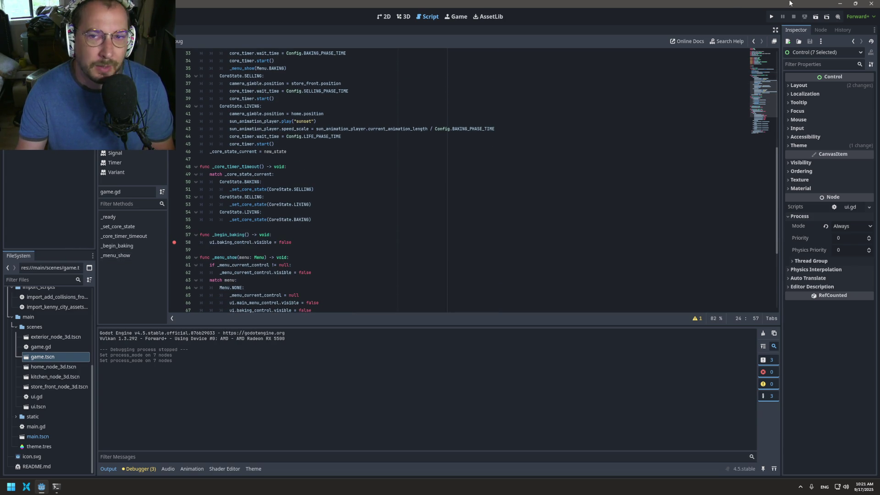
Run the game, press Begin Baking to hit the _begin_baking breakpoint, then stop debugging
click(769, 16)
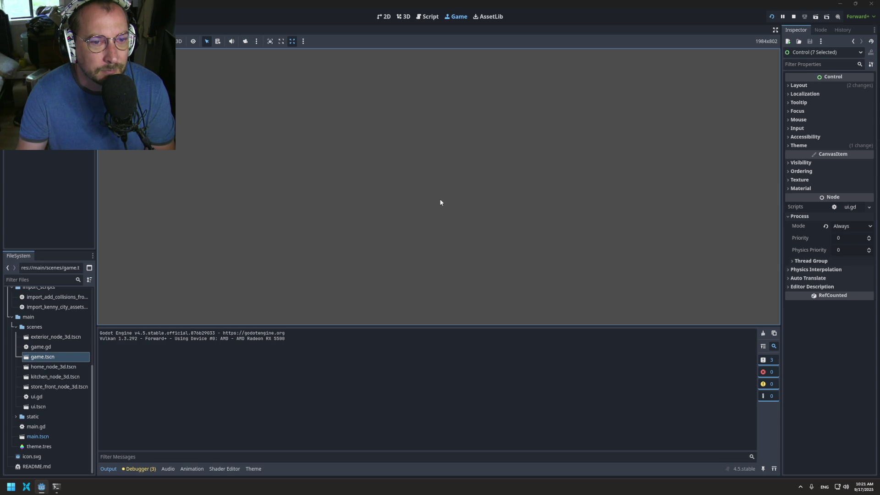
key(F8)
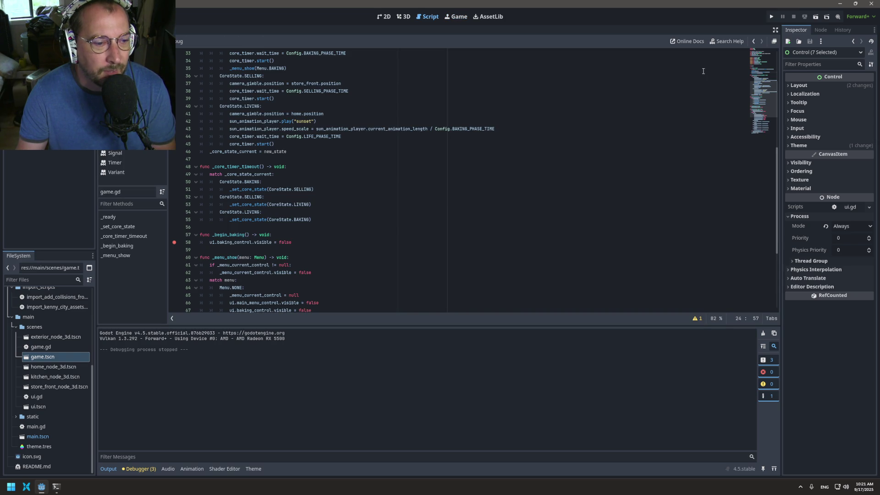
click(772, 16)
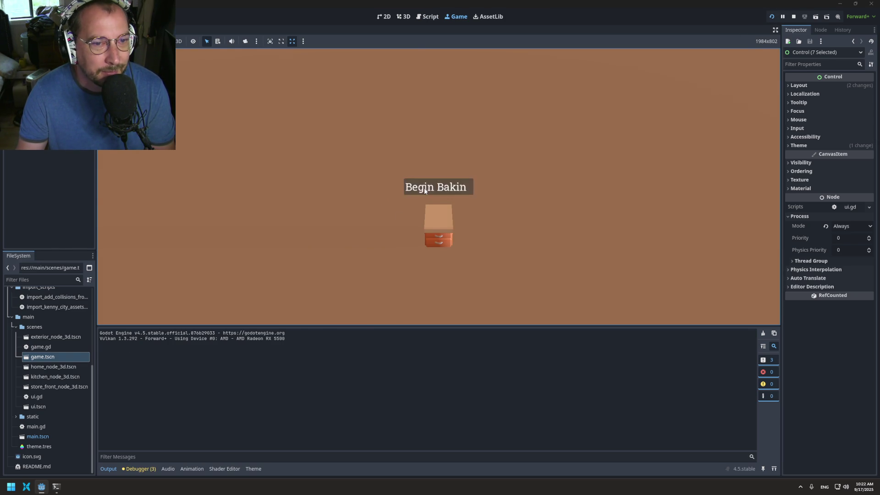
click(425, 188)
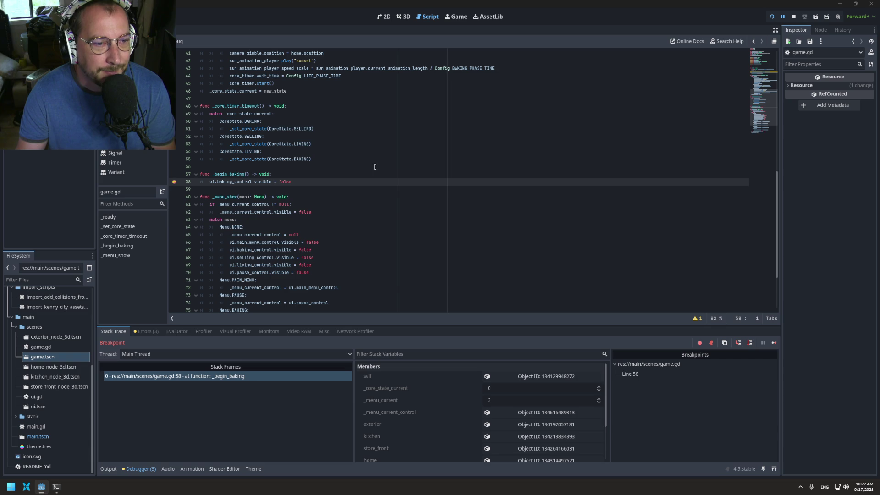
click(793, 17)
Remove the stray backslash ending line 25, add a new line after it, and switch windows
scroll(268, 201, up, 13)
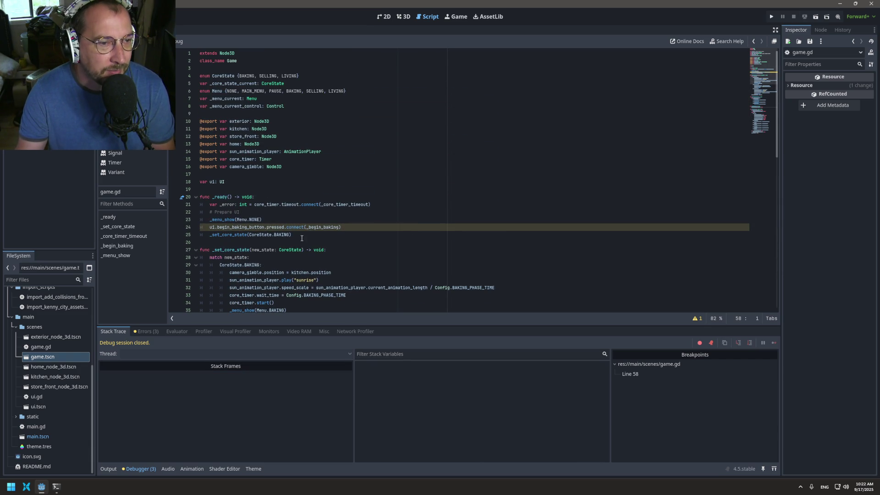
click(298, 199)
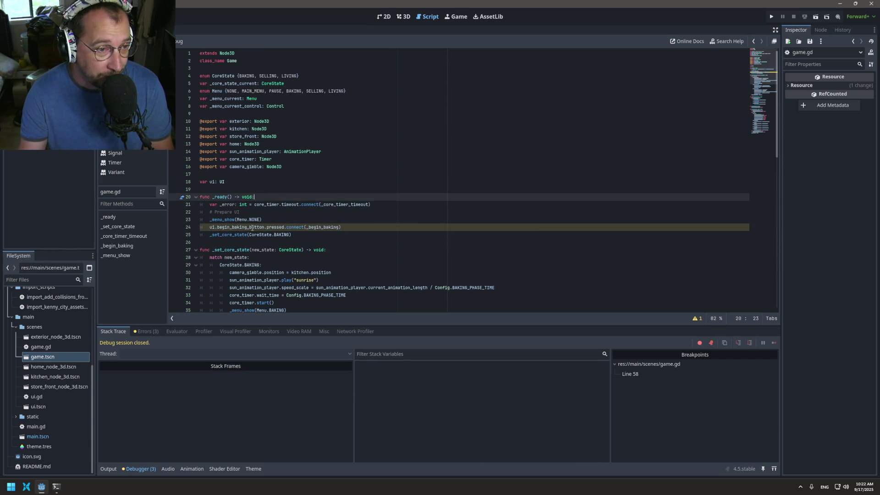
click(302, 235)
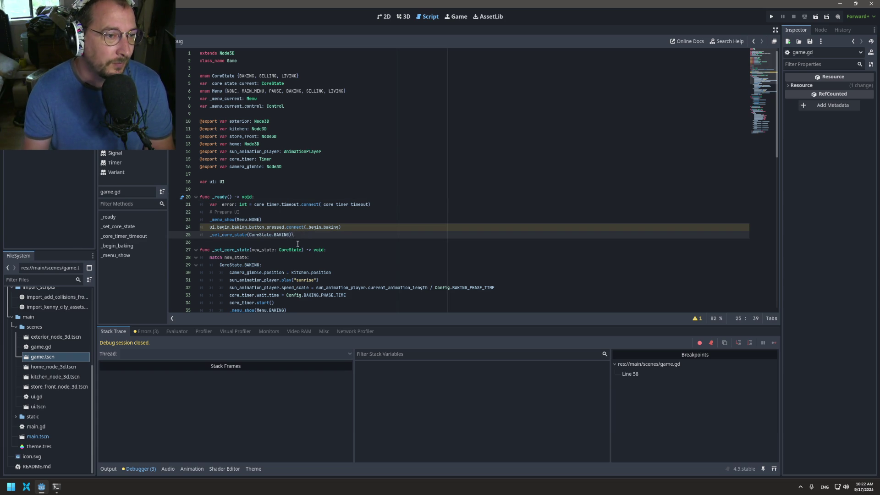
key(BackSpace)
key(Return)
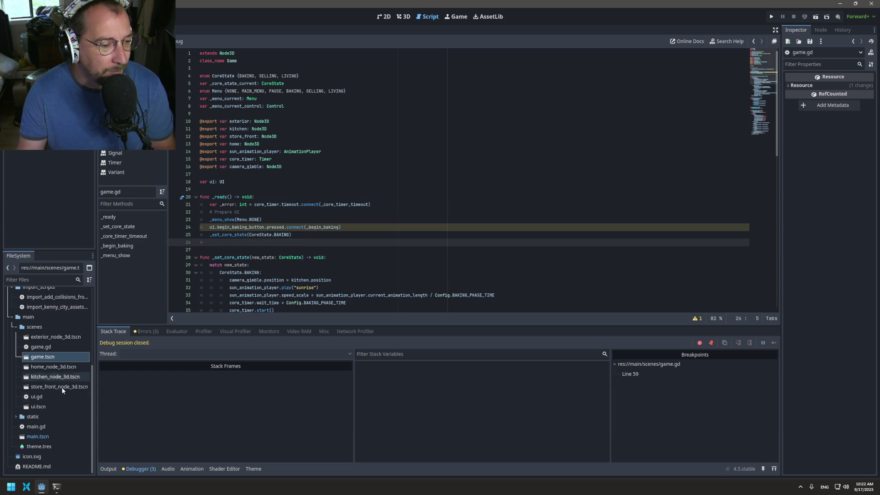
key(alt+Tab)
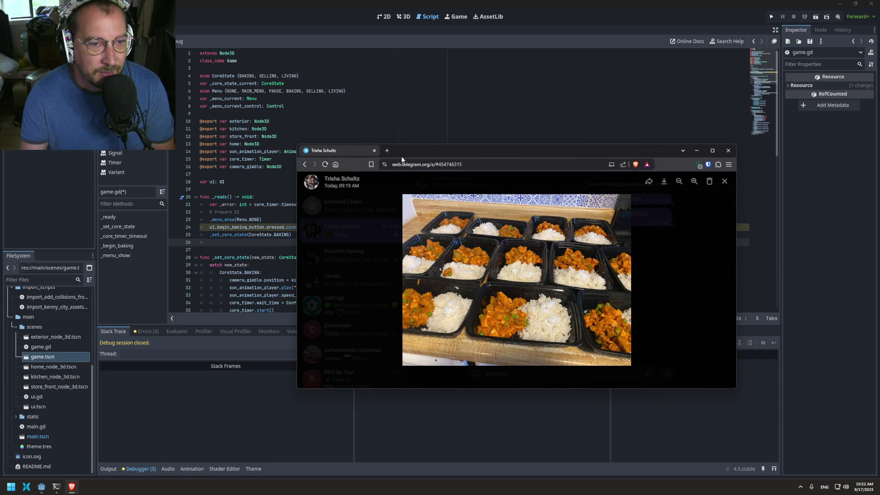
Load godotengine.org in a new Brave tab, maximize the window, and return to Godot
click(388, 153)
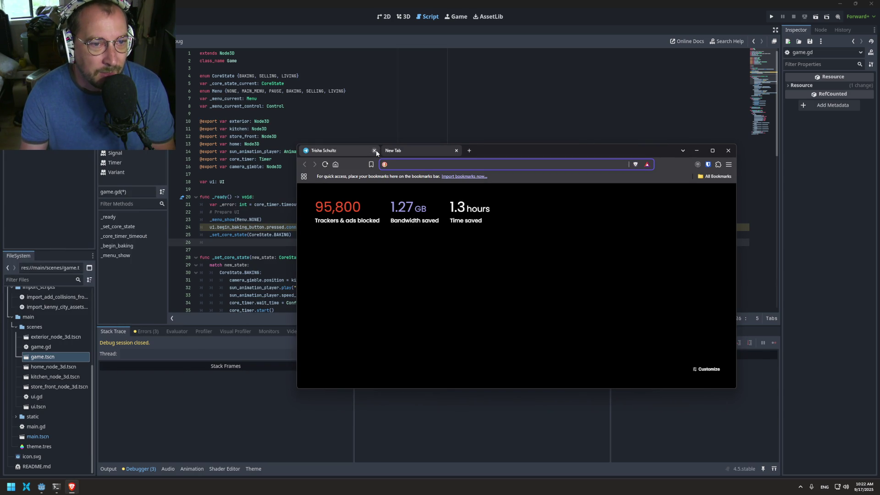
text(g)
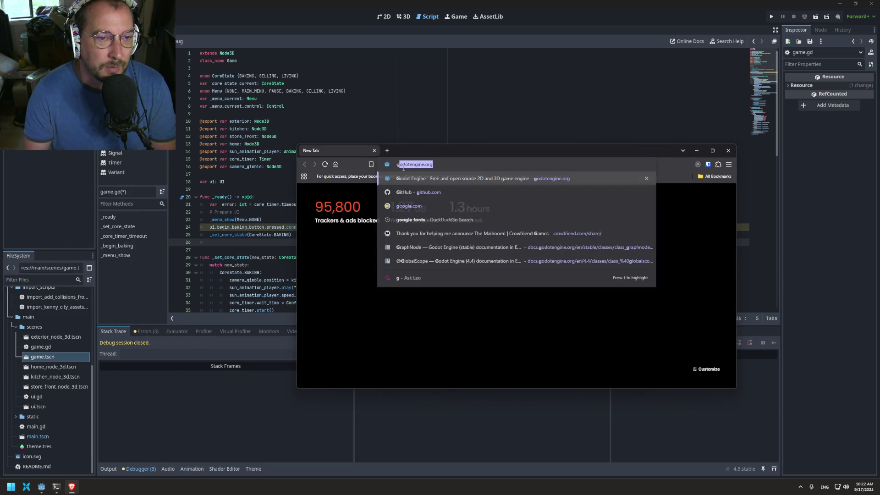
key(Return)
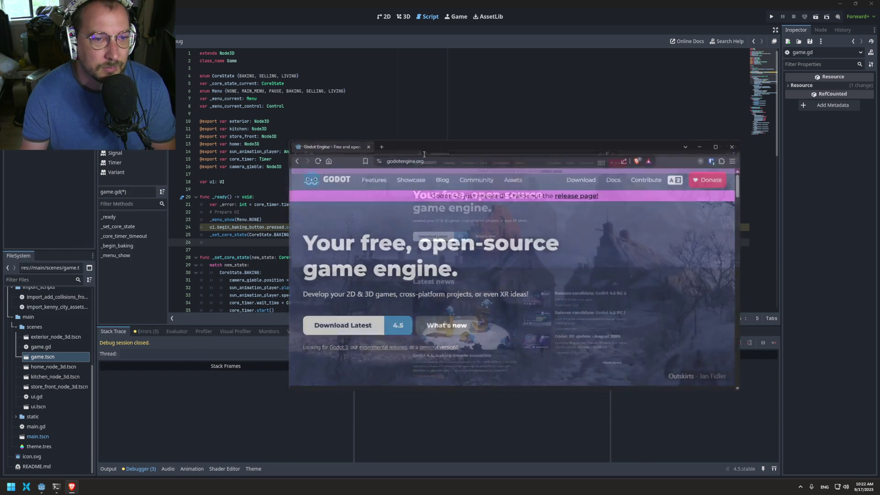
double_click(422, 153)
key(alt+Tab)
scroll(312, 209, down, 2)
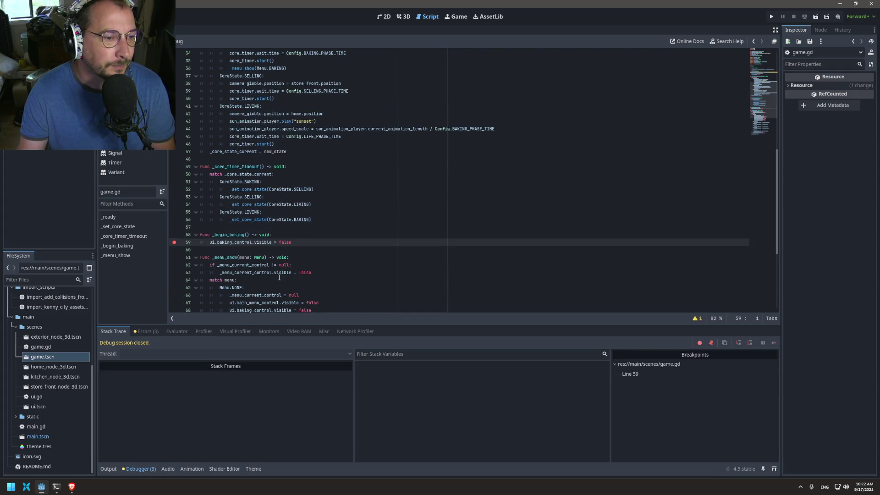
Add '#region UI' above _begin_baking and '#endregion' at the script end, then save game.gd
scroll(305, 216, down, 5)
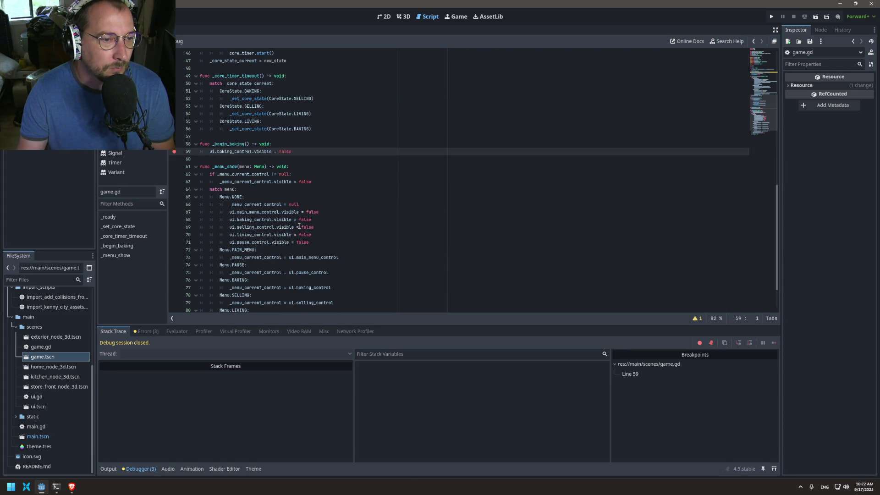
click(216, 90)
key(Return)
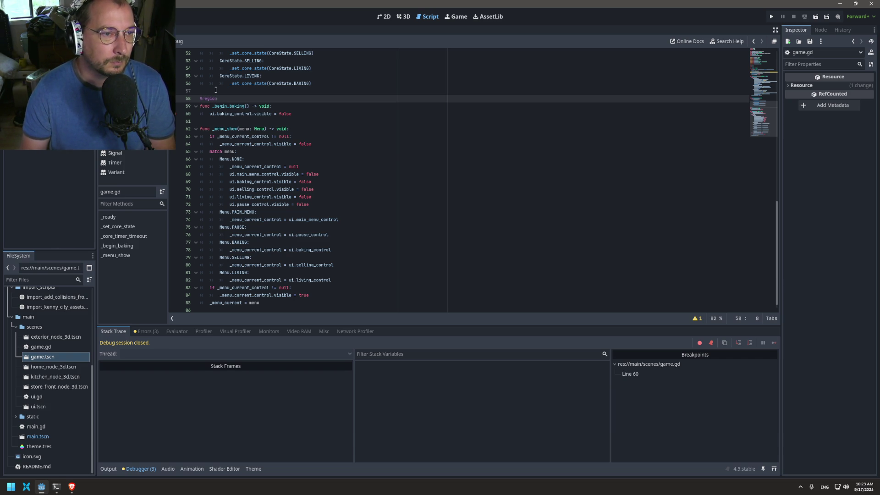
scroll(233, 187, down, 1)
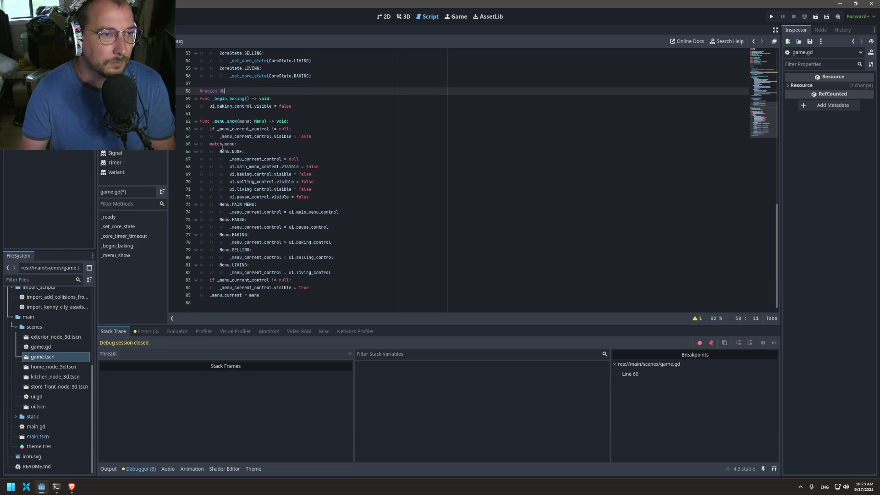
click(279, 303)
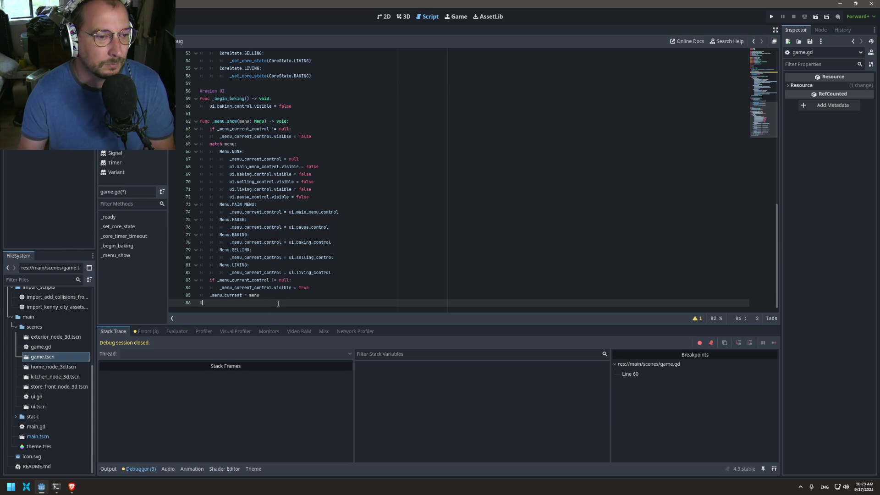
text(#endregion)
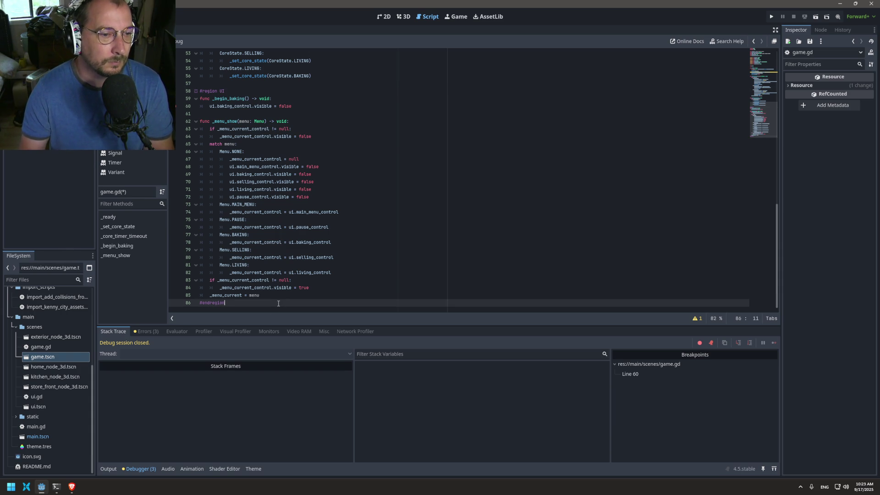
key(ctrl+s)
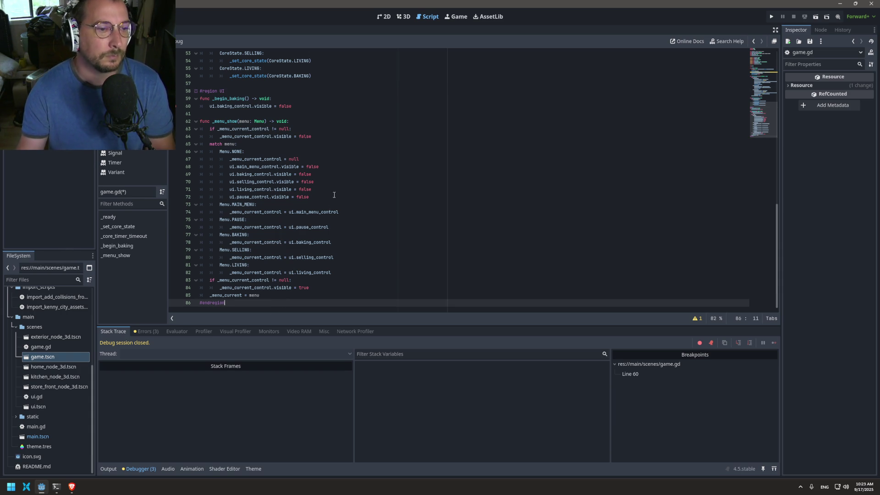
scroll(298, 177, up, 2)
scroll(299, 177, up, 3)
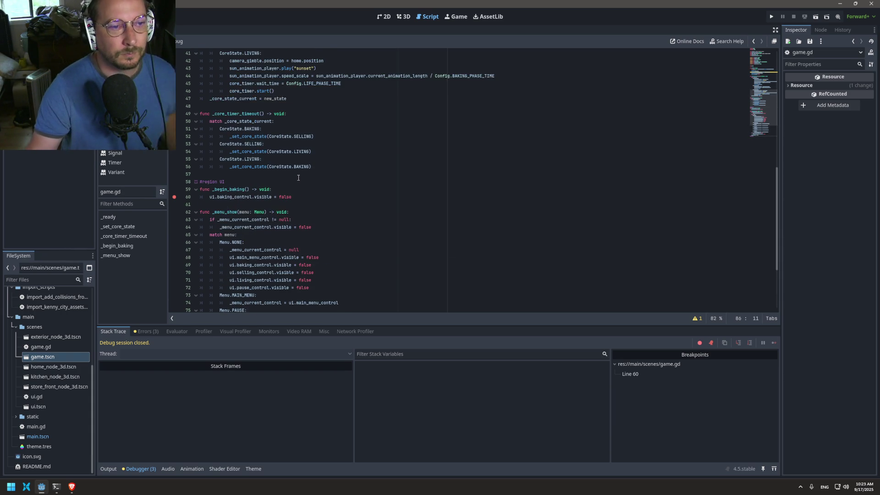
scroll(298, 176, down, 6)
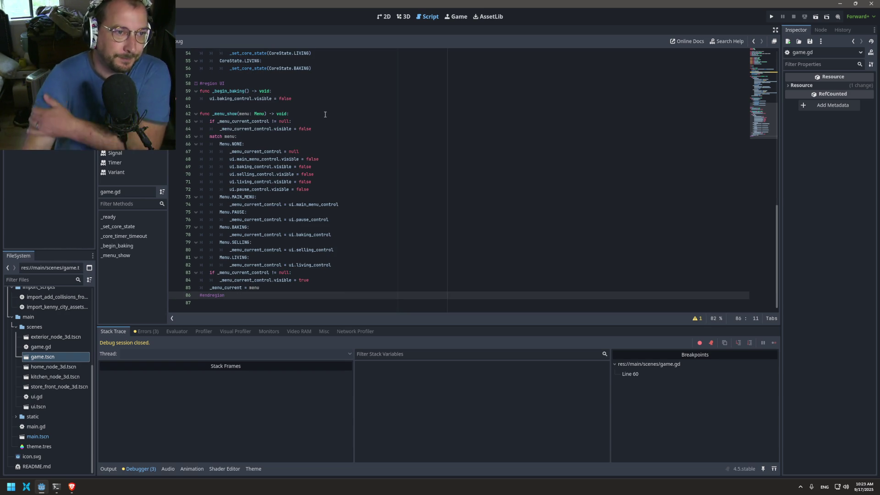
Remove the line 60 breakpoint and replace that line with _menu_show(Menu.NONE)
click(184, 99)
double_click(235, 98)
double_click(225, 114)
key(ctrl+c)
click(295, 98)
key(shift+Home)
key(ctrl+v)
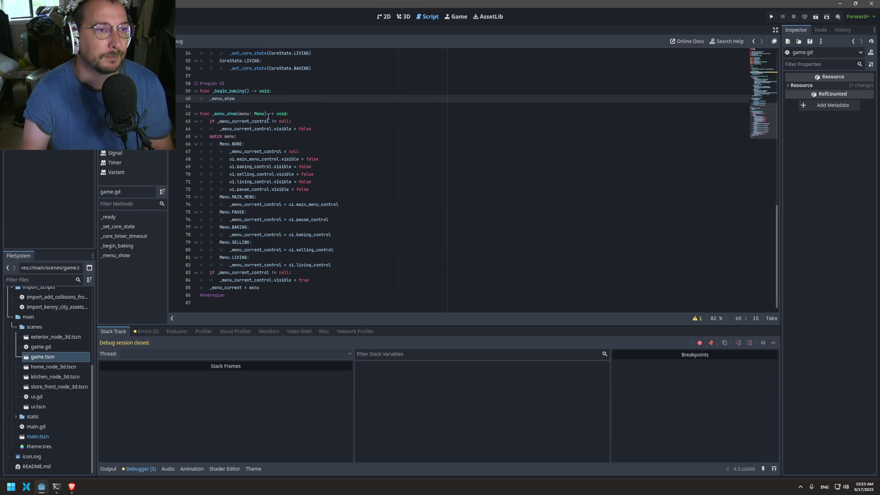
text((Menu.N)
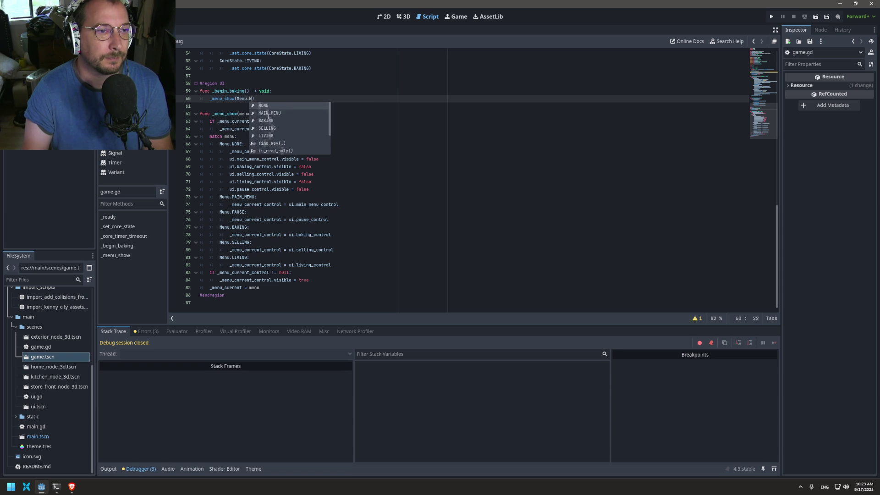
key(Return)
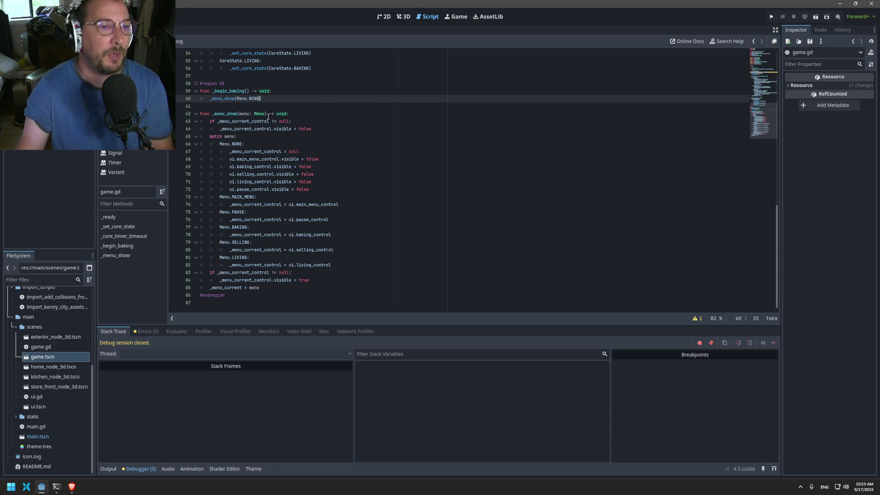
Test-run the game and press Begin Baking to confirm the button hides, then stop
click(771, 17)
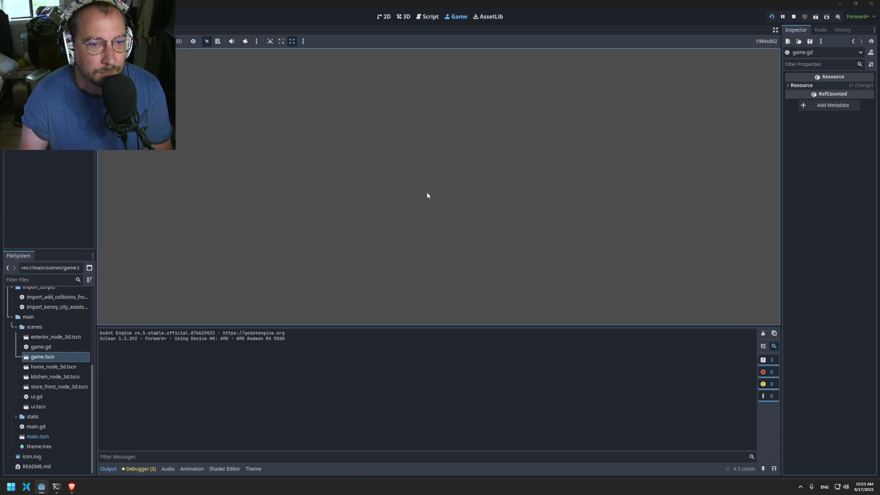
key(F8)
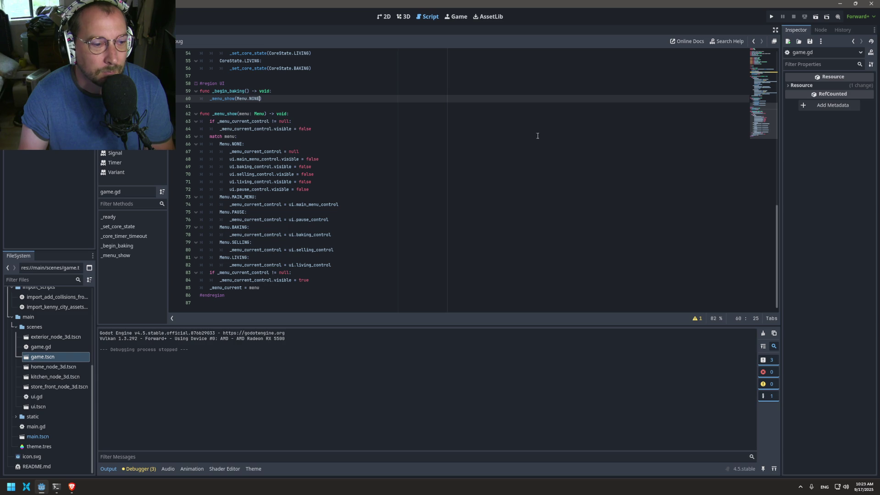
click(772, 17)
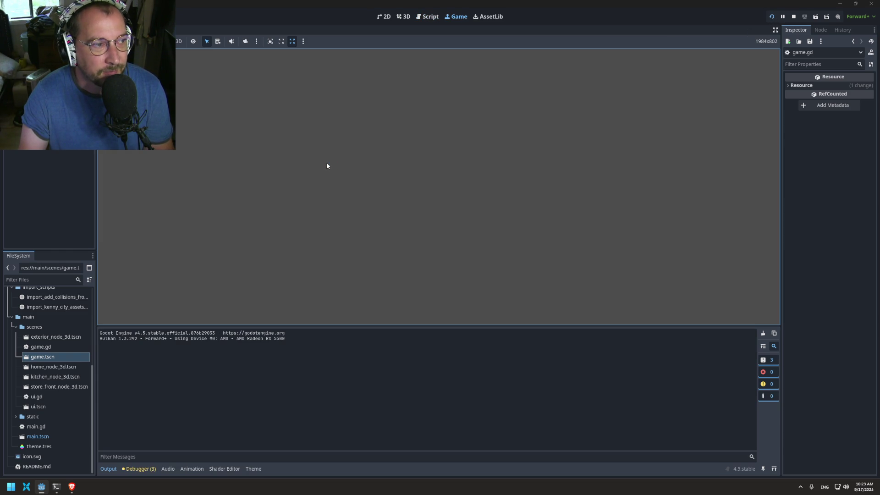
key(F8)
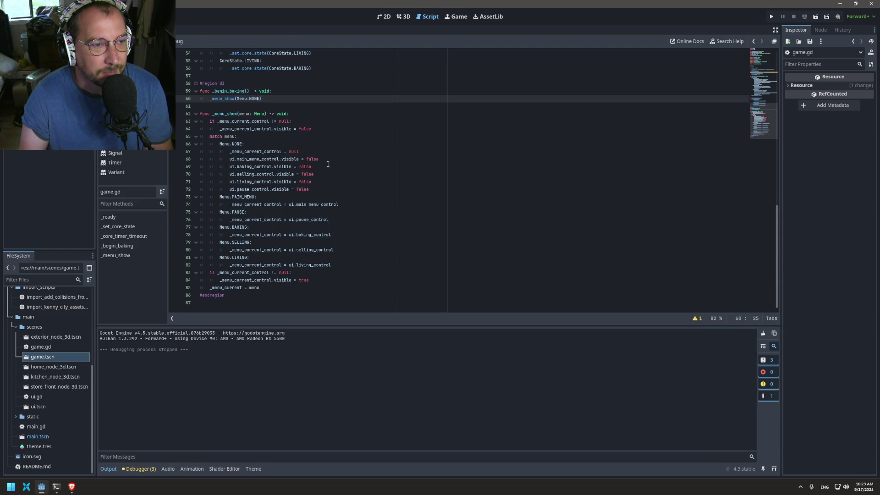
click(713, 90)
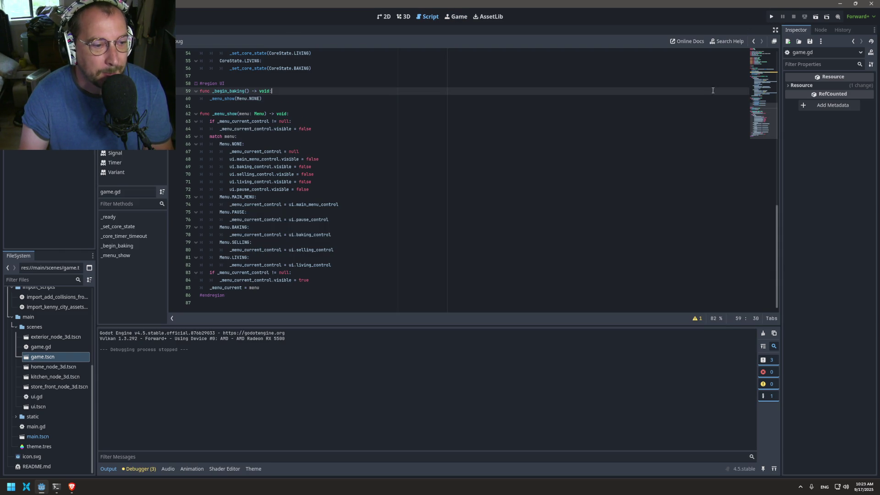
click(772, 17)
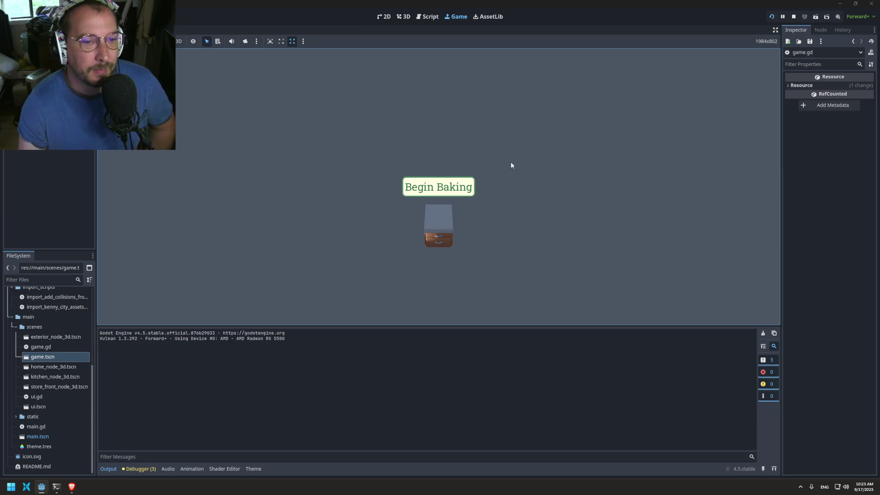
click(442, 187)
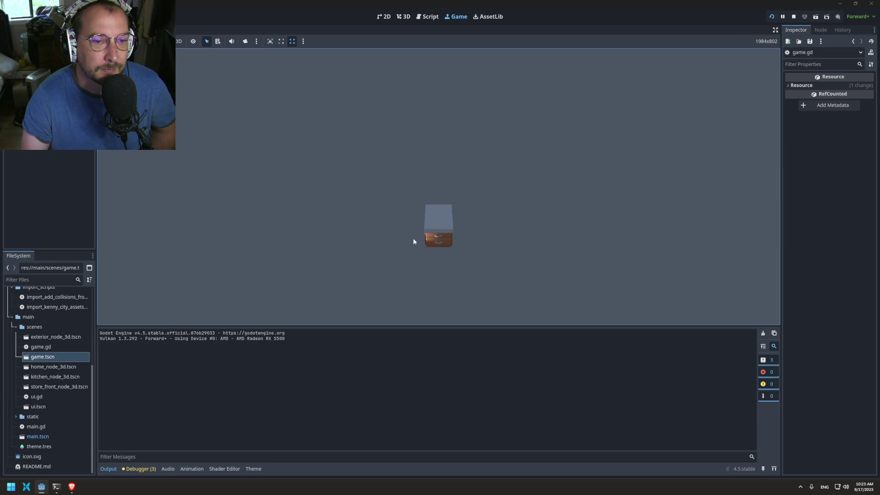
click(793, 16)
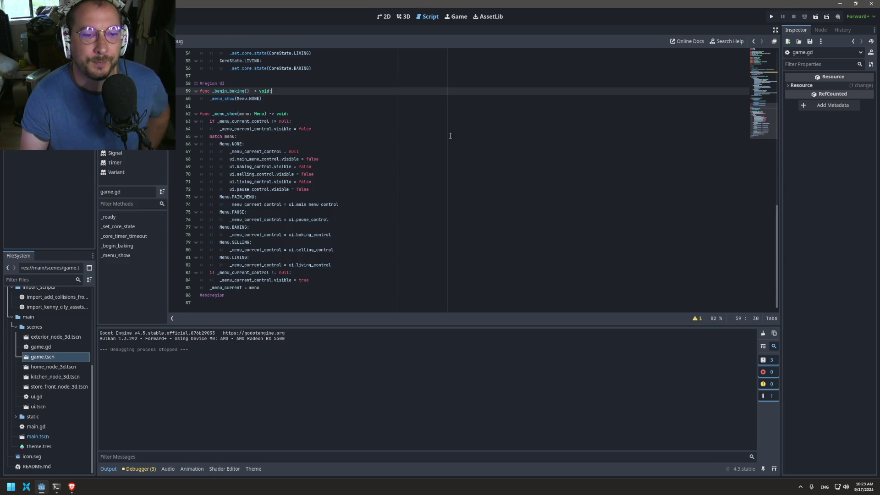
Delete the get_tree().paused = true line from the end of _ready in game.gd
scroll(298, 156, up, 5)
scroll(298, 157, up, 9)
drag(270, 159, 209, 159)
key(ctrl+c)
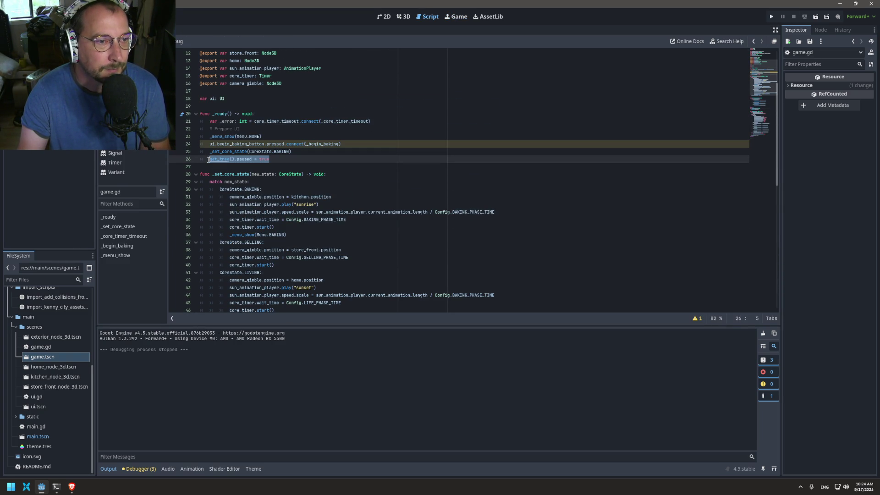
scroll(301, 205, down, 4)
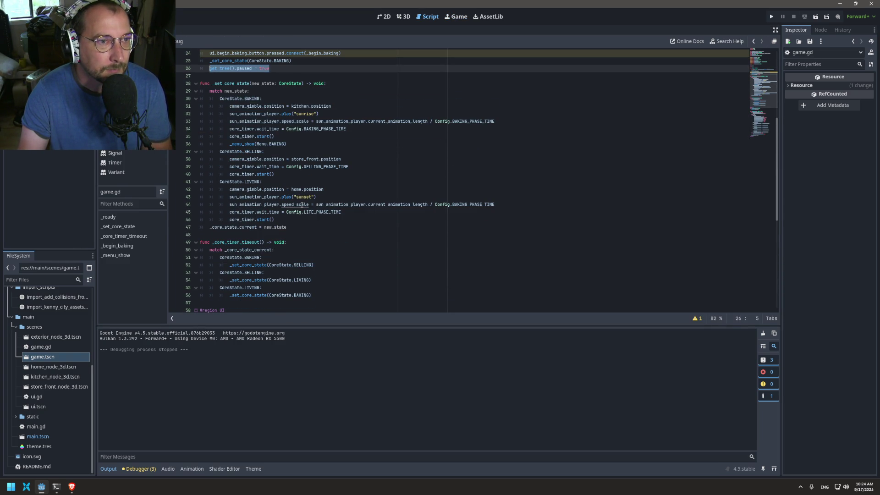
key(BackSpace)
key(BackSpace)
key(BackSpace)
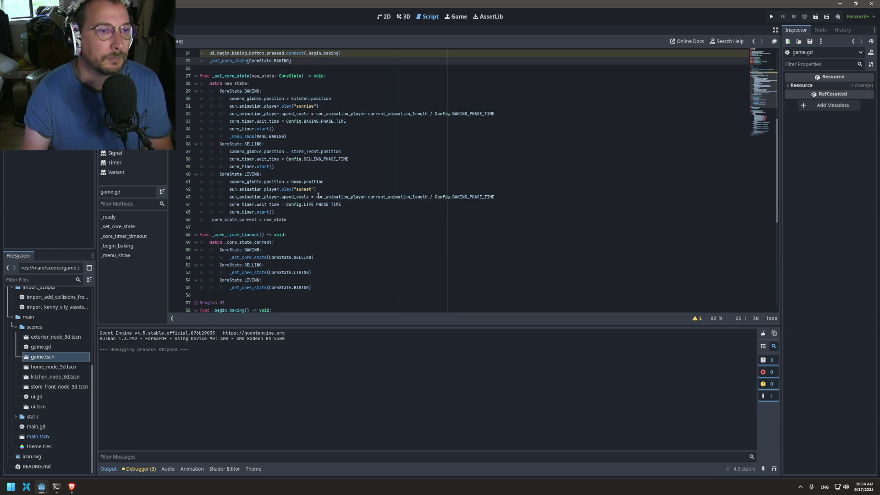
scroll(284, 166, down, 10)
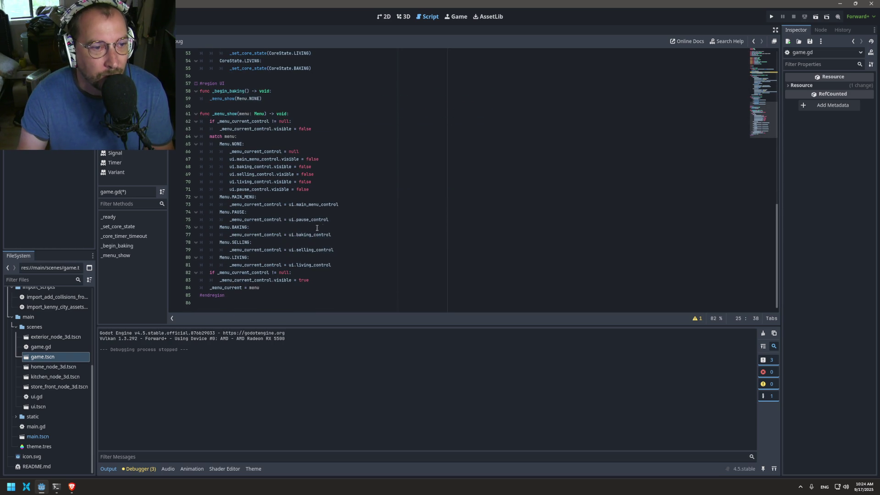
click(340, 232)
Try a get_tree().paused = true line under BAKING, undo it, and save the script
key(Return)
text(get_tree().paused = true)
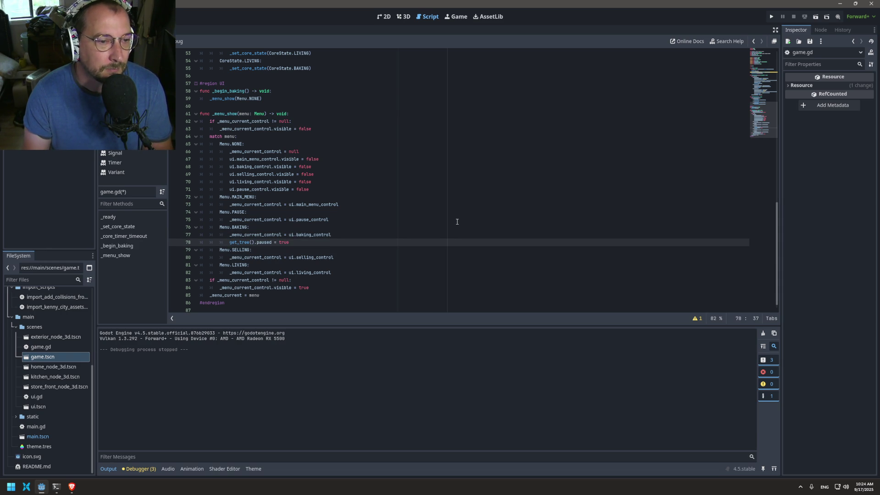
key(ctrl+z)
key(ctrl+s)
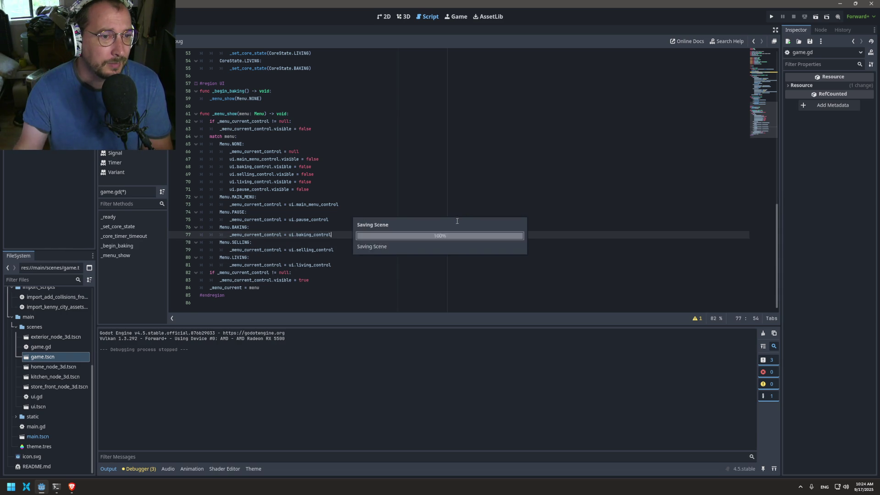
Add an indented get_tree().paused = true line inside the Menu.BAKING branch
scroll(355, 227, up, 4)
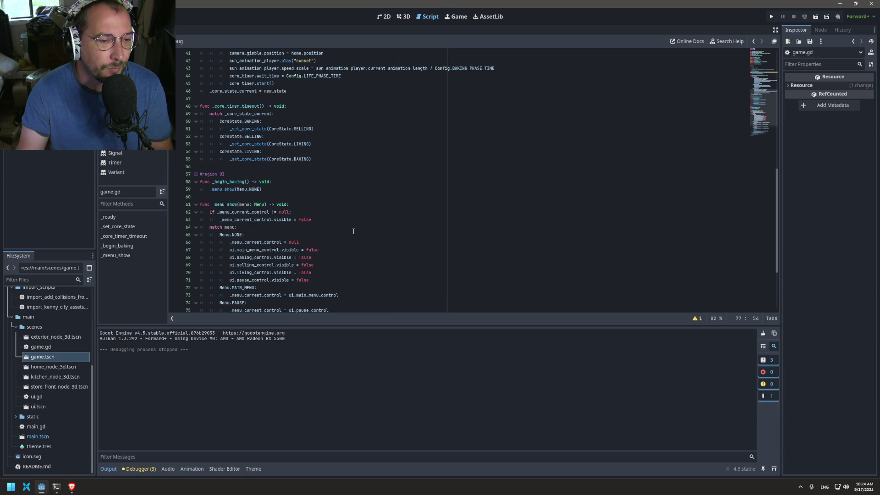
scroll(353, 231, up, 5)
scroll(338, 212, up, 1)
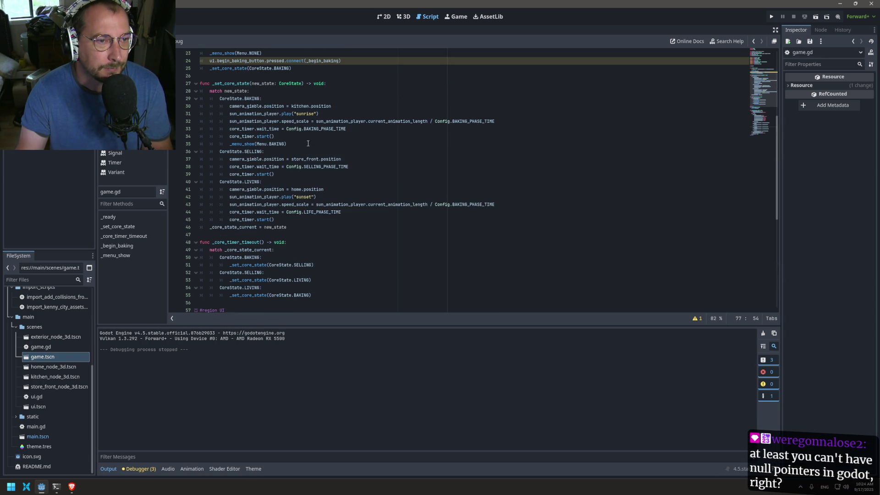
scroll(323, 240, down, 10)
key(Return)
key(Return)
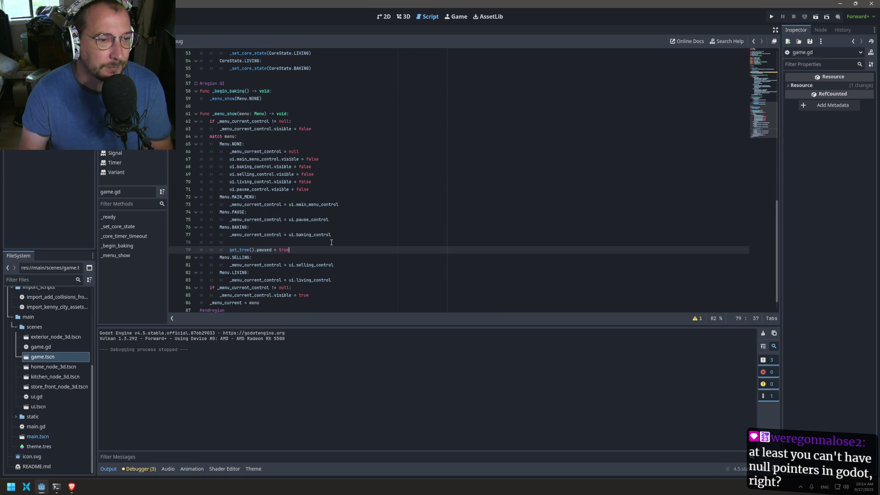
key(BackSpace)
key(BackSpace)
key(BackSpace)
key(Tab)
key(Return)
key(BackSpace)
text(get_tree().paused = true)
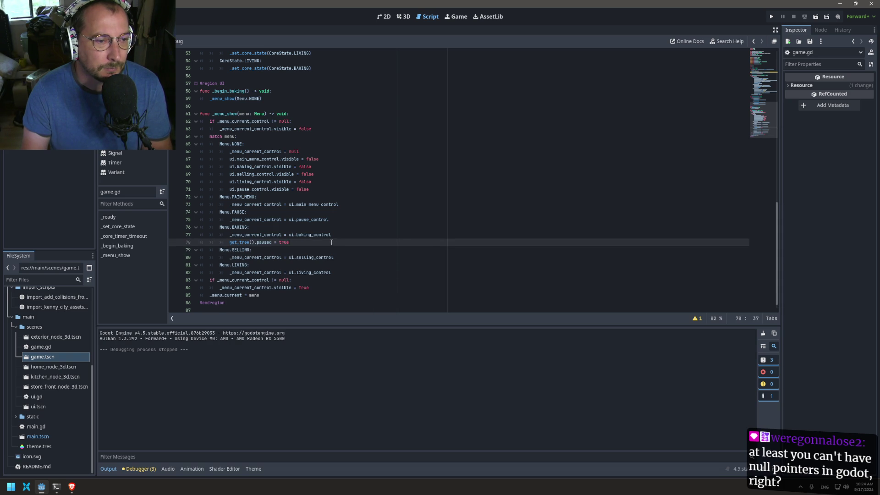
Paste the pause statement into the SELLING and LIVING branches and save the script
click(339, 257)
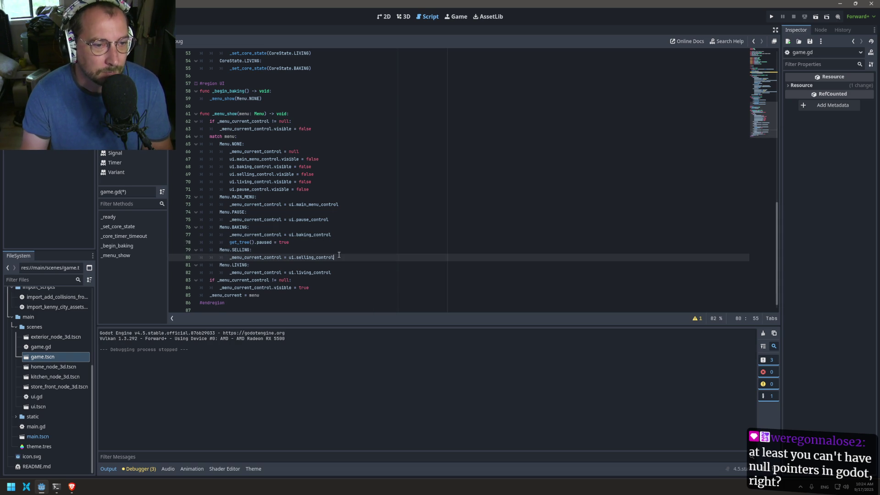
key(ctrl+v)
click(340, 257)
key(Return)
key(End)
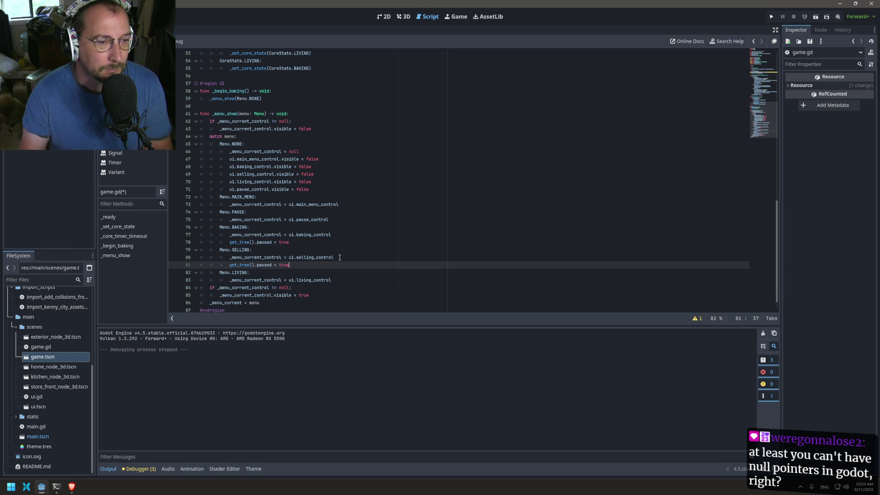
click(352, 278)
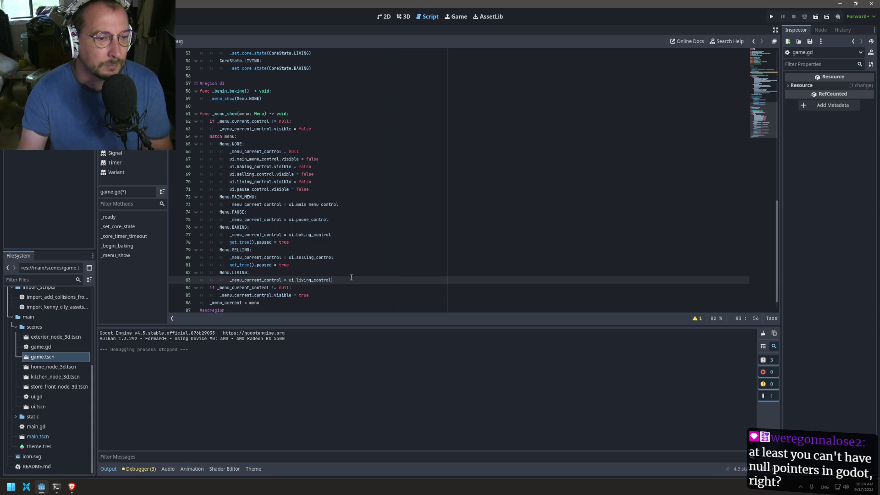
key(Return)
key(ctrl+v)
key(ctrl+s)
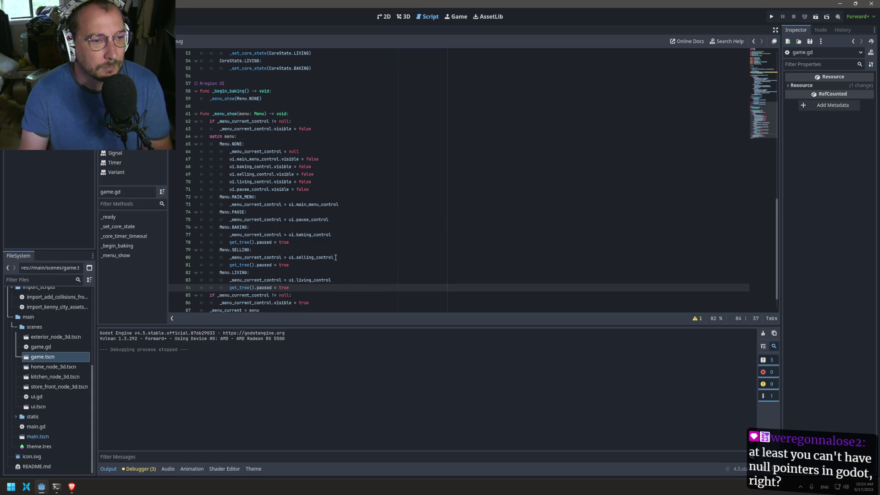
Paste the pause line into the PAUSE branch, add an unpause line under Menu.NONE, and run with F5
click(336, 222)
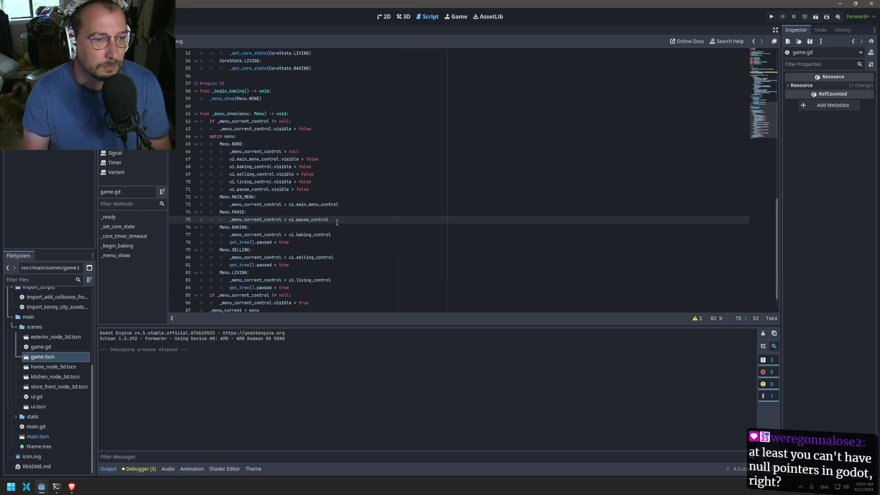
key(Return)
key(ctrl+v)
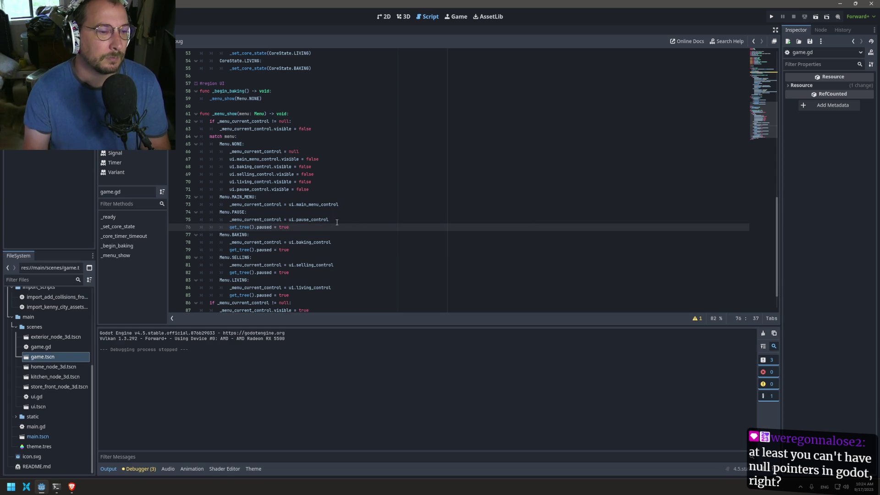
click(344, 208)
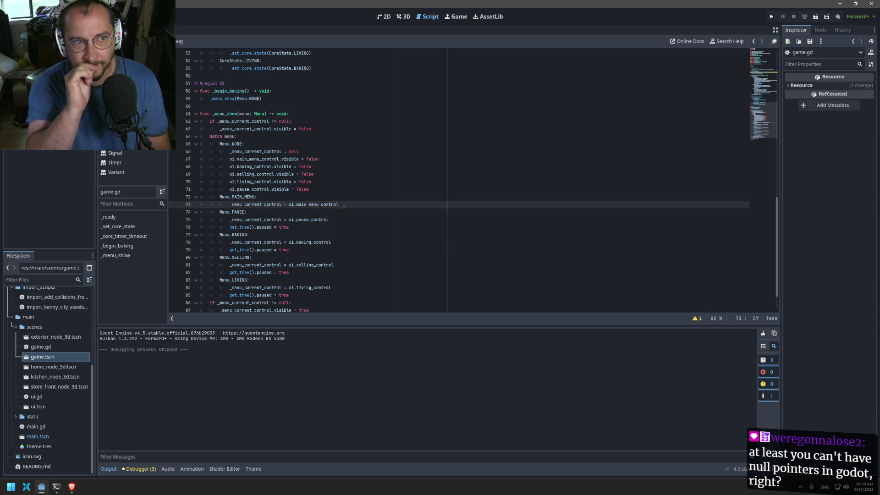
click(323, 190)
key(Return)
text(get_tree().paused = tr)
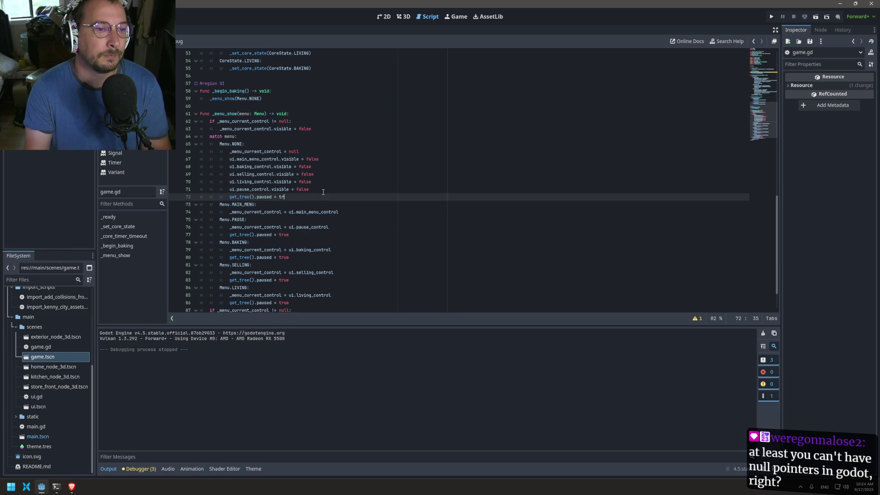
text(al)
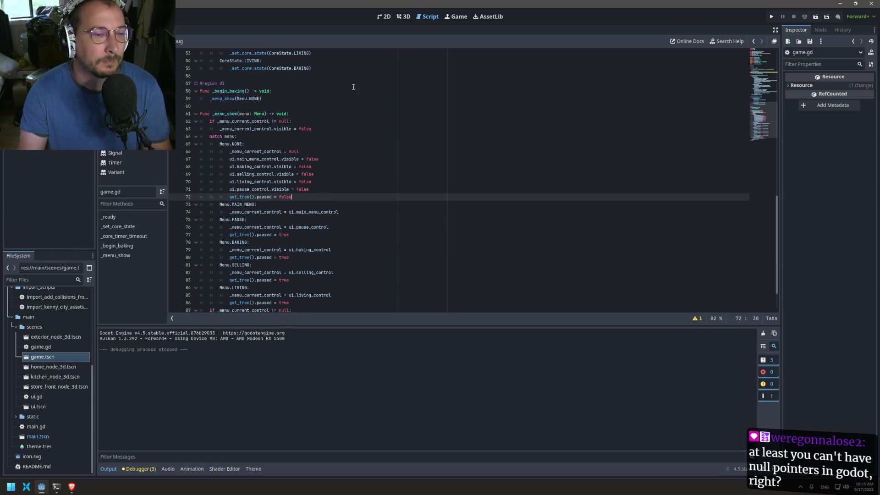
key(F5)
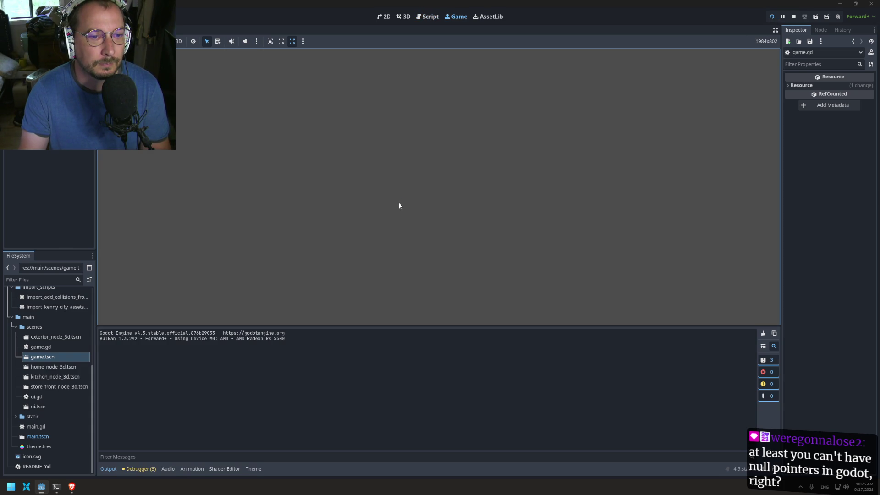
Restart the project, press Begin Baking in the game window, then stop the run
key(F8)
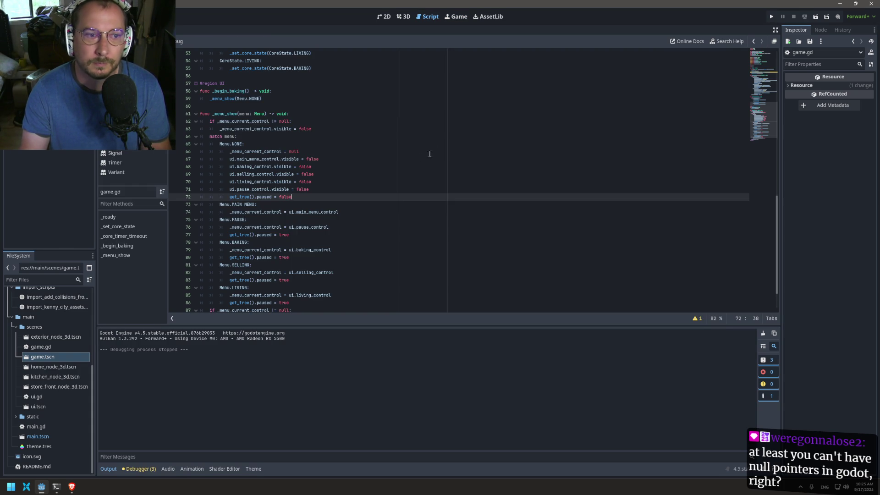
click(753, 41)
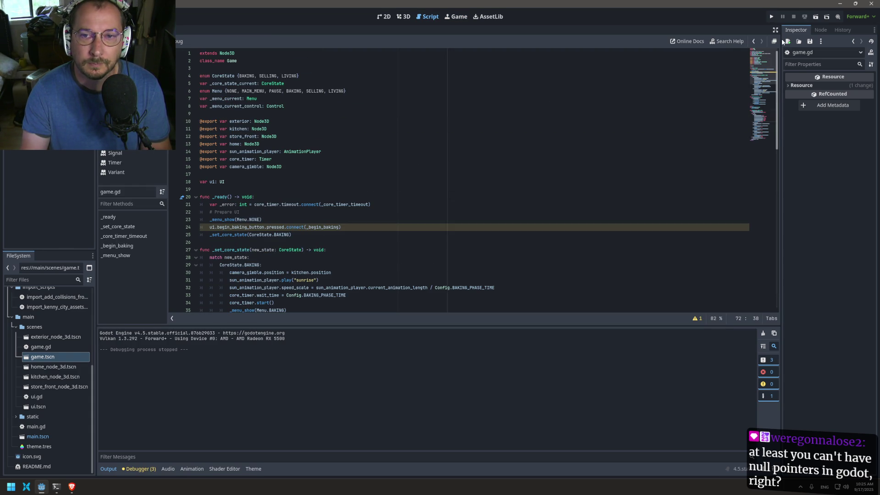
click(772, 17)
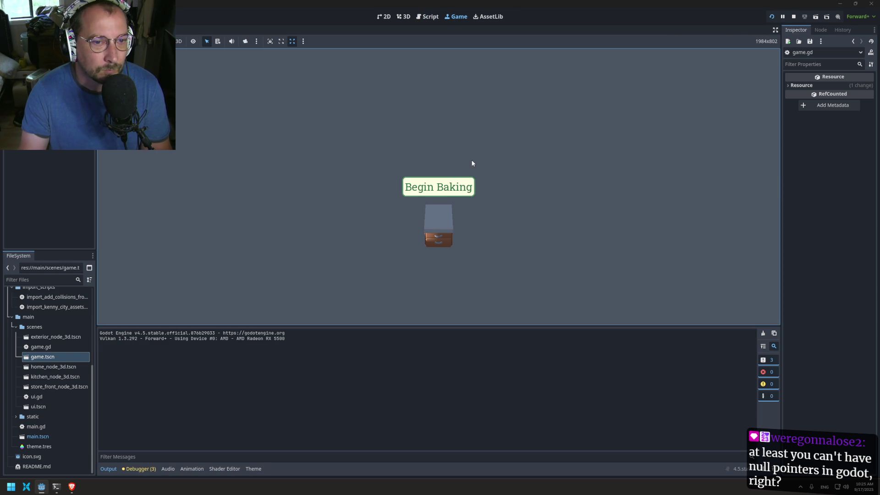
click(439, 188)
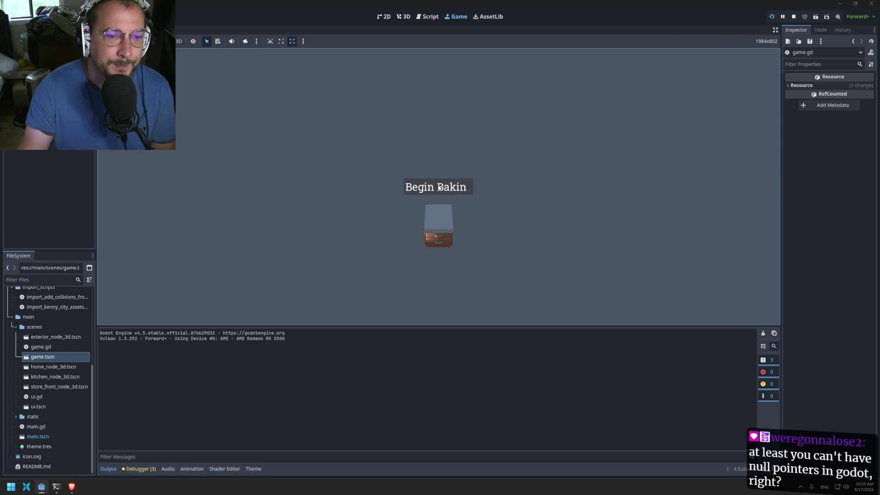
click(438, 187)
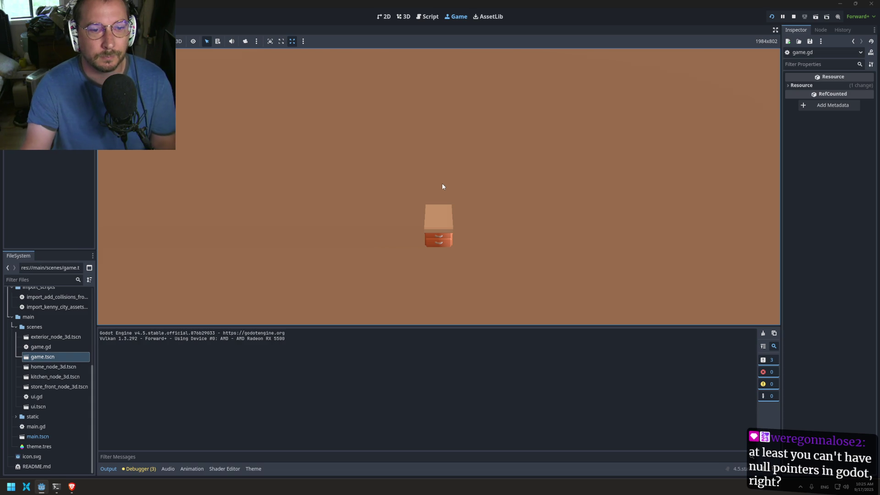
click(797, 15)
click(294, 170)
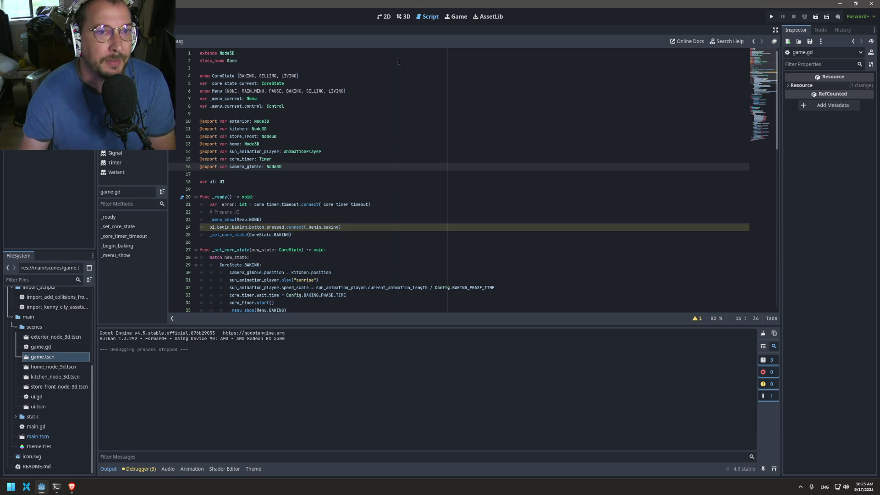
Switch through the editor views and settle on the 2D view of the UI scene
click(456, 17)
click(428, 16)
click(398, 17)
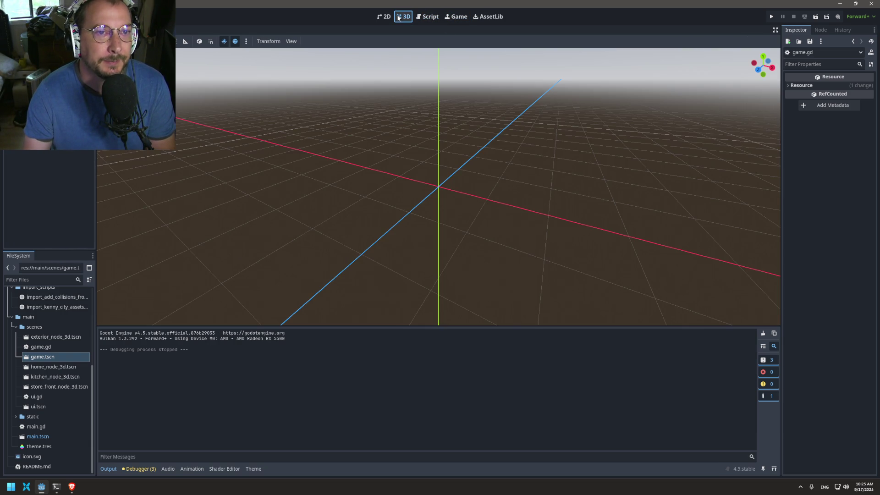
click(426, 20)
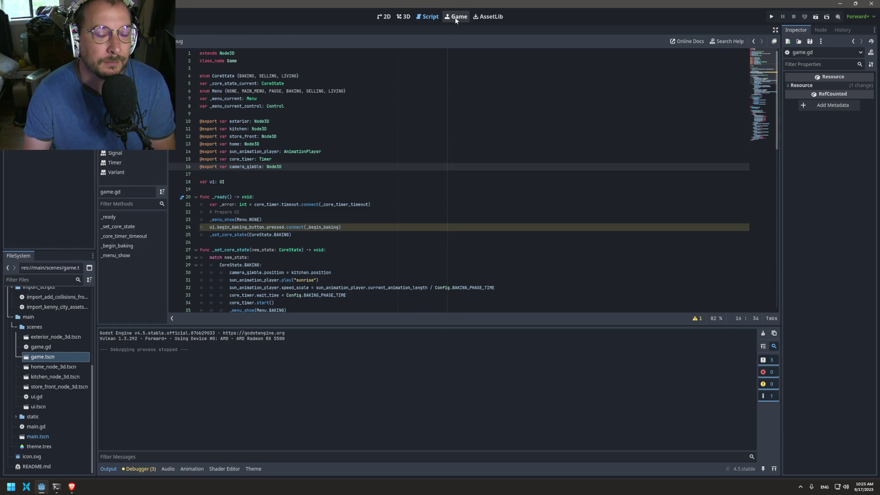
click(383, 17)
Copy BeginBakingButton from the Baking menu and paste copies into the Selling and Living menus
click(50, 92)
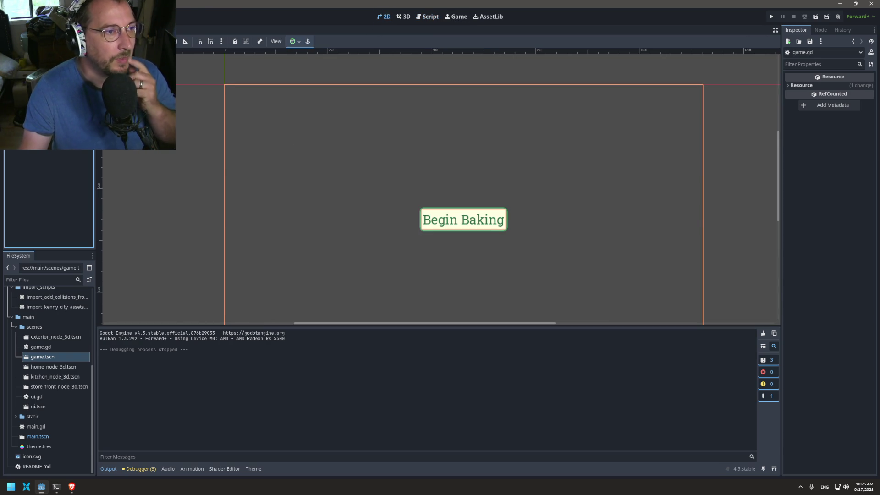
key(ctrl+shift+p)
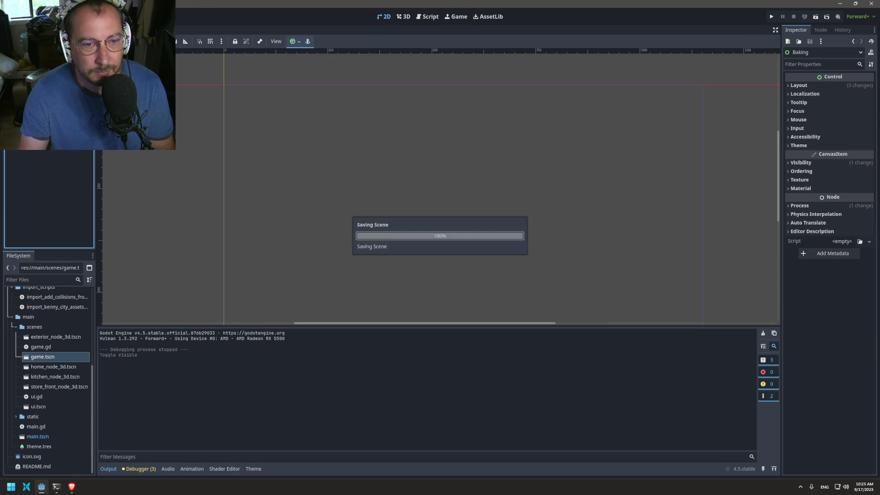
key(Return)
key(ctrl+shift+p)
key(Return)
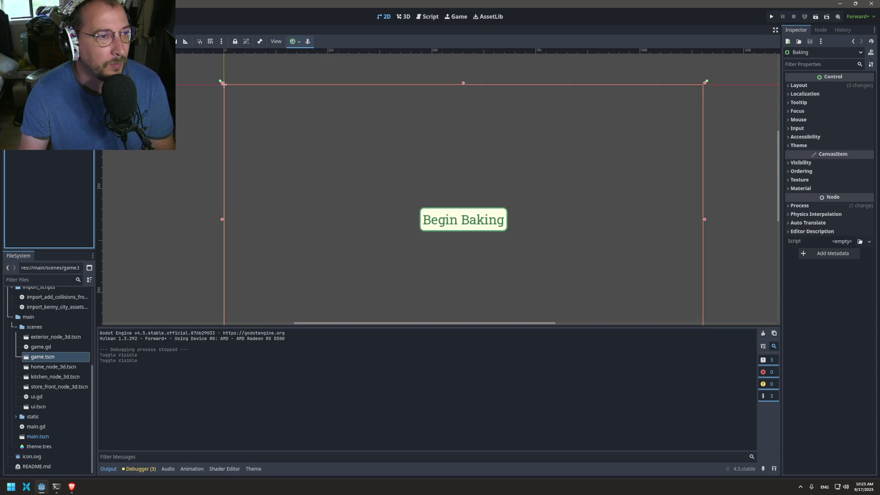
key(ctrl+v)
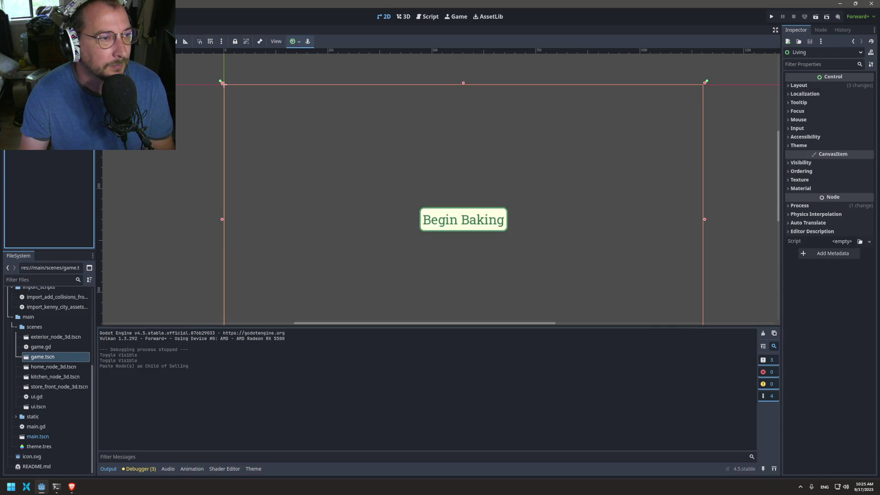
key(ctrl+v)
click(57, 155)
Paste the button under Pause, set its Text to 'Resume', and rename the node ResumeButton
key(ctrl+v)
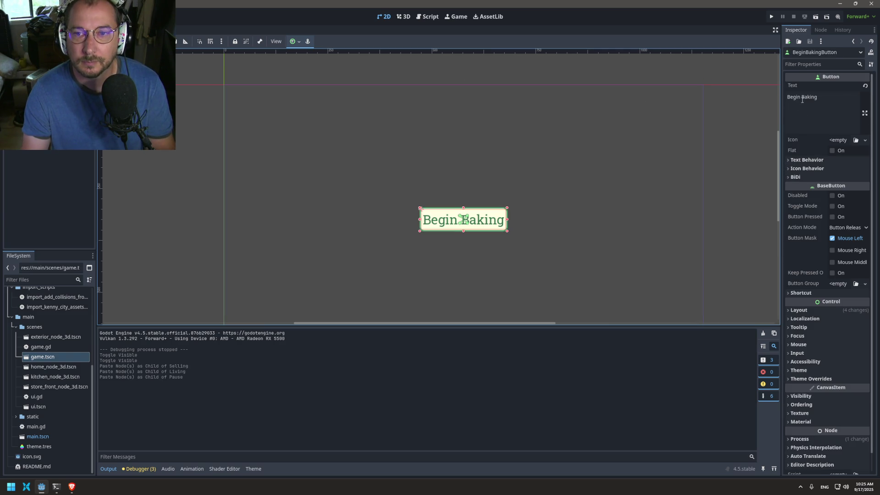
triple_click(803, 98)
text(Un)
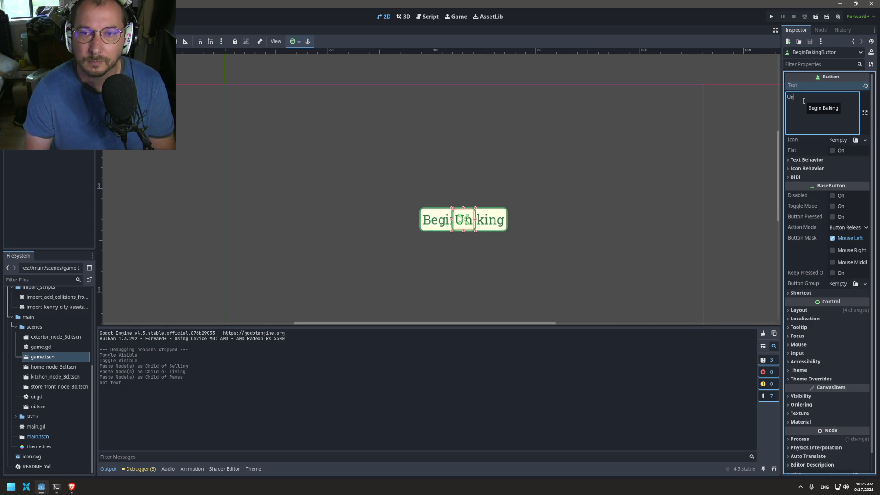
text(Pause)
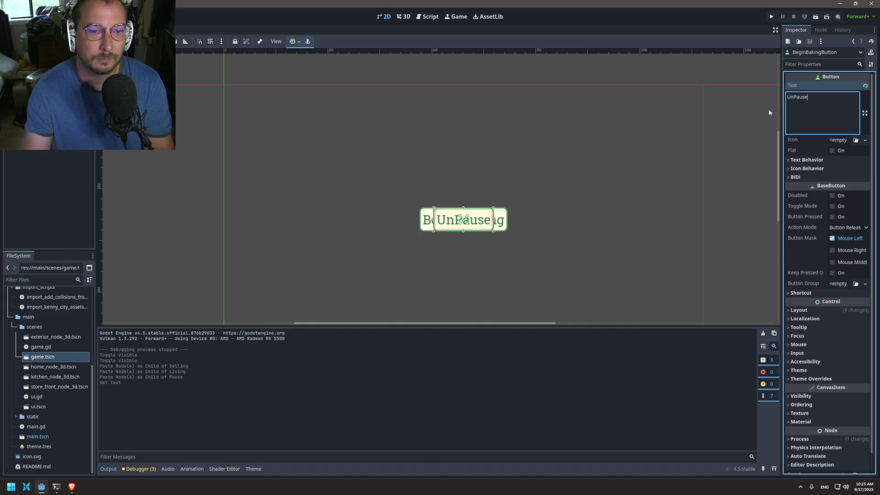
triple_click(791, 97)
text(Resume)
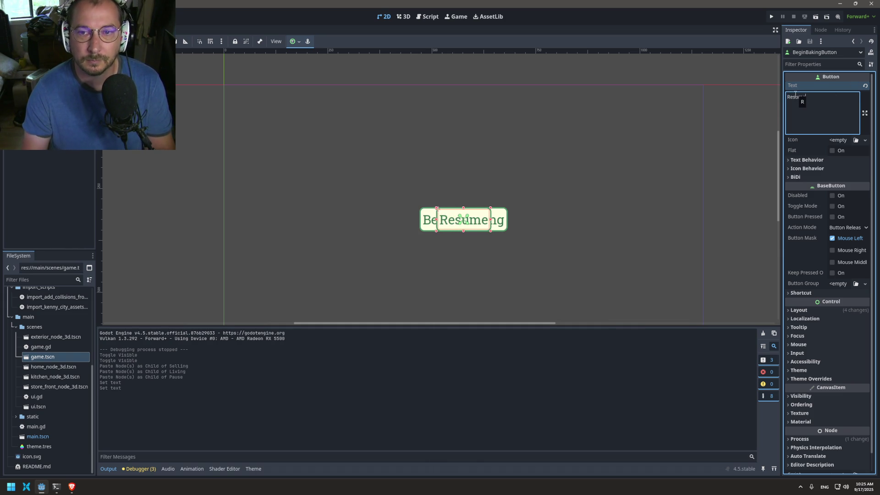
click(38, 151)
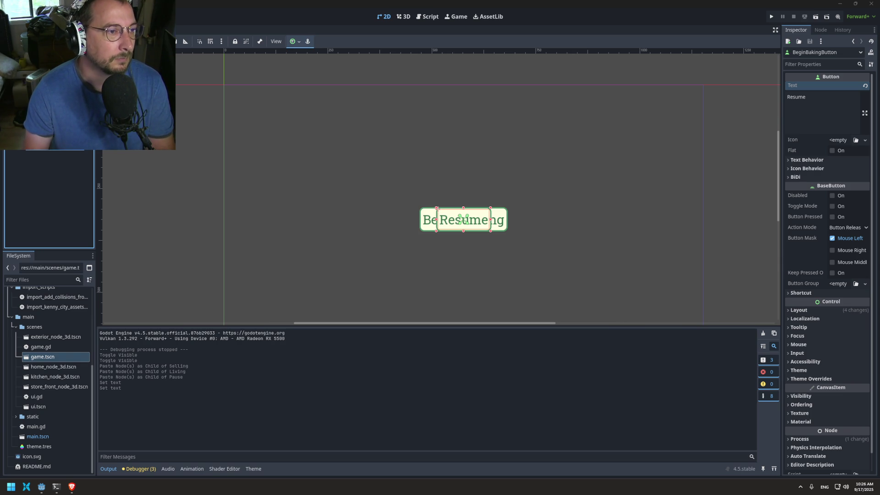
key(Return)
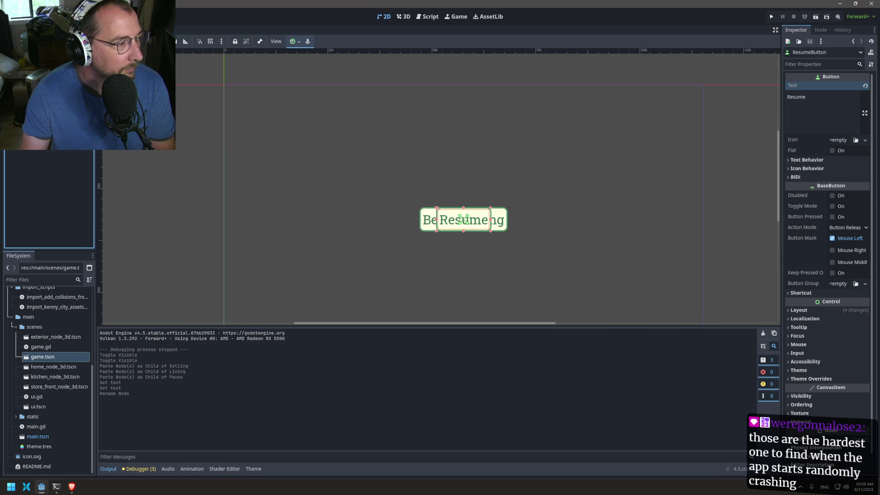
click(426, 220)
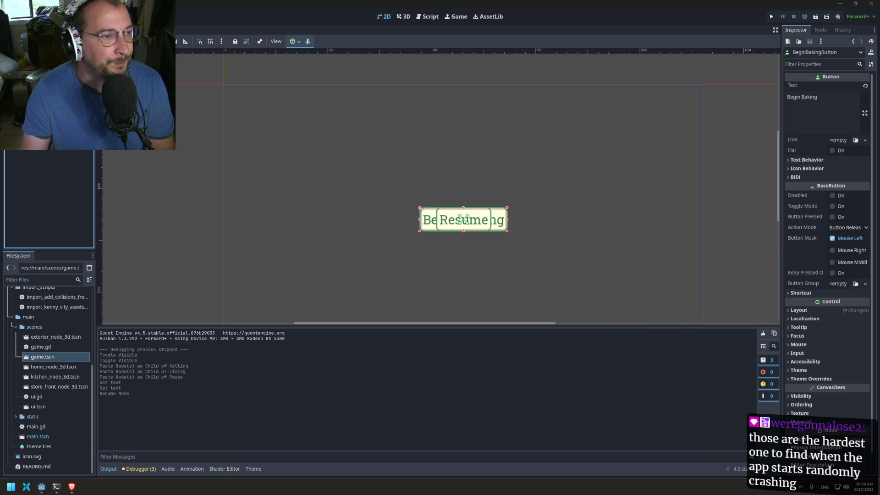
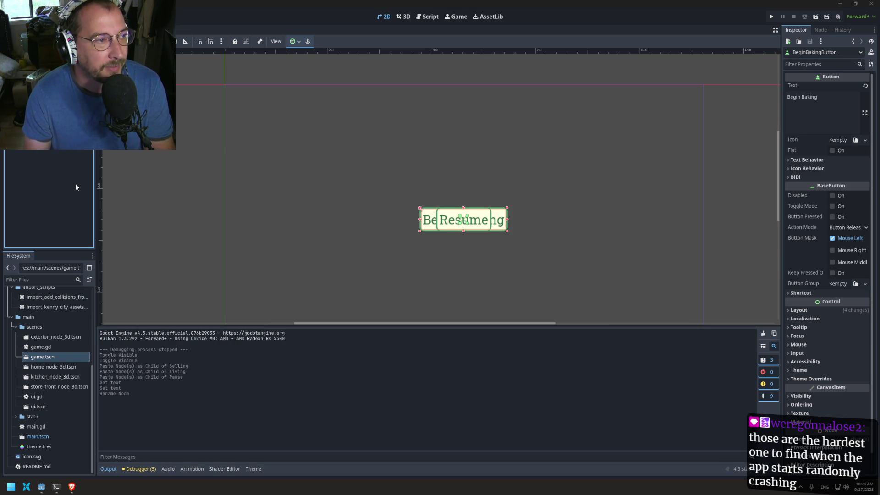
Run the project, then browse to the res://assets/meshes folder in the FileSystem dock
key(F5)
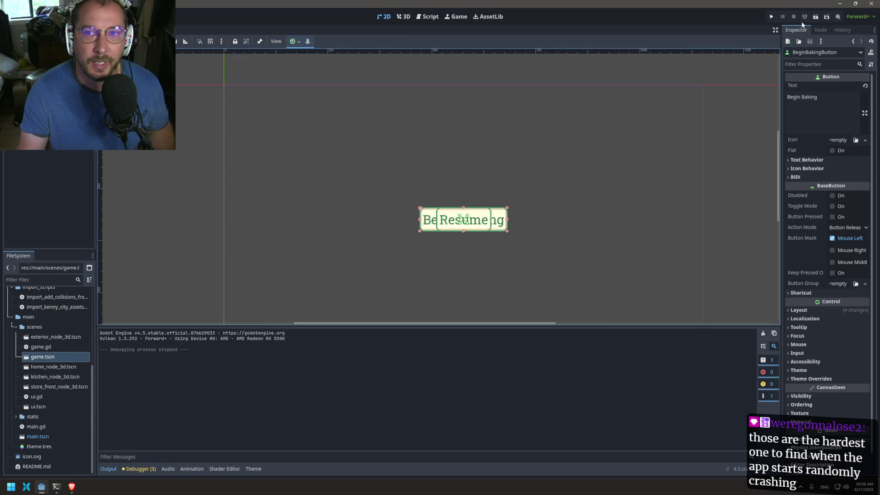
scroll(27, 348, up, 6)
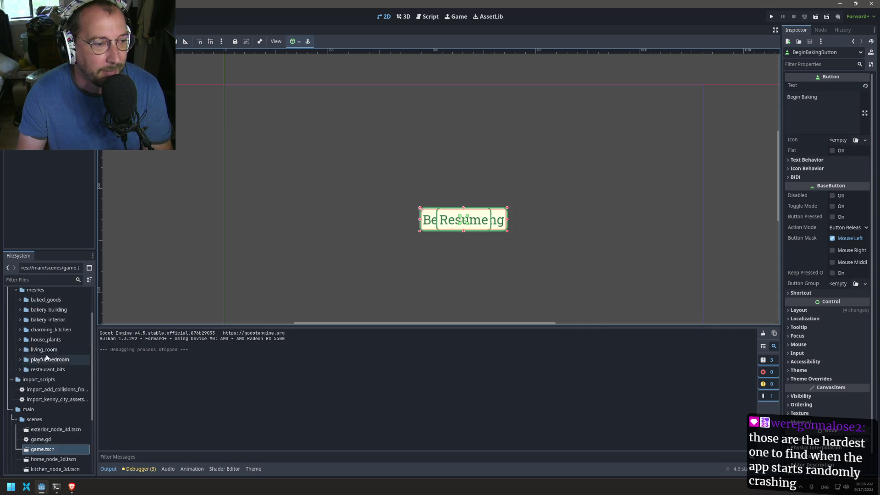
click(18, 333)
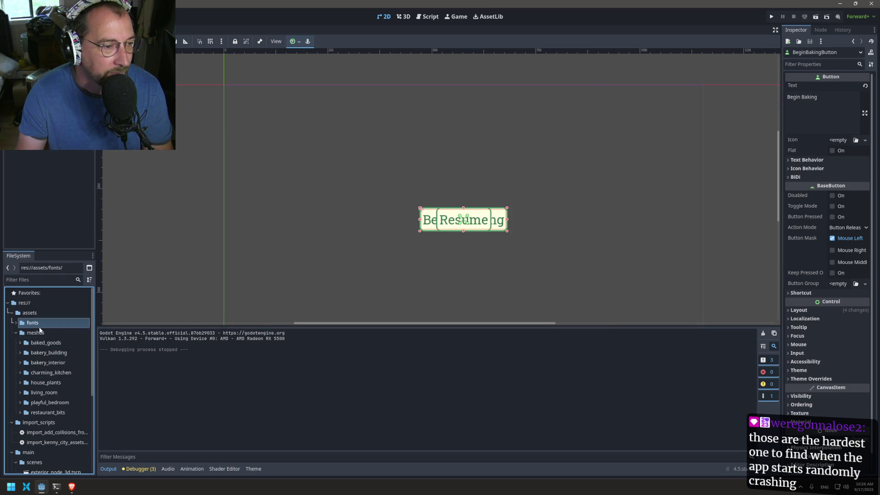
click(21, 413)
click(20, 412)
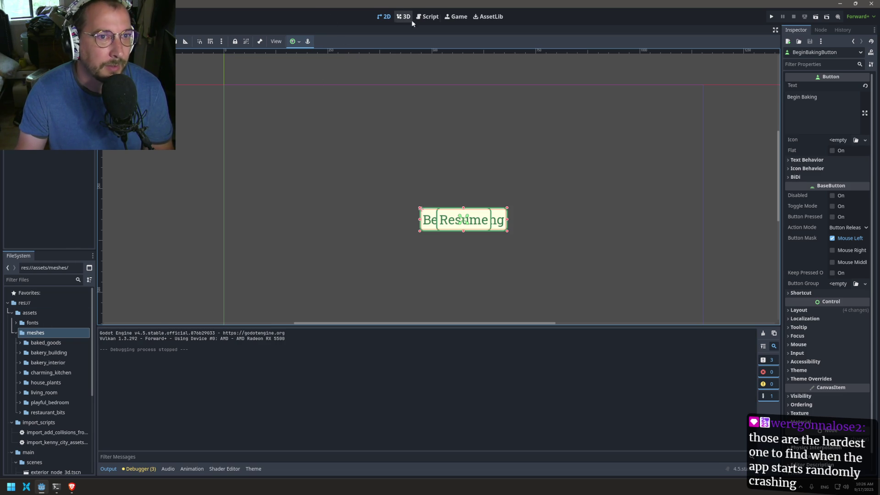
Look through config.gd and inspect the Game and BeginBakingButton nodes
click(430, 17)
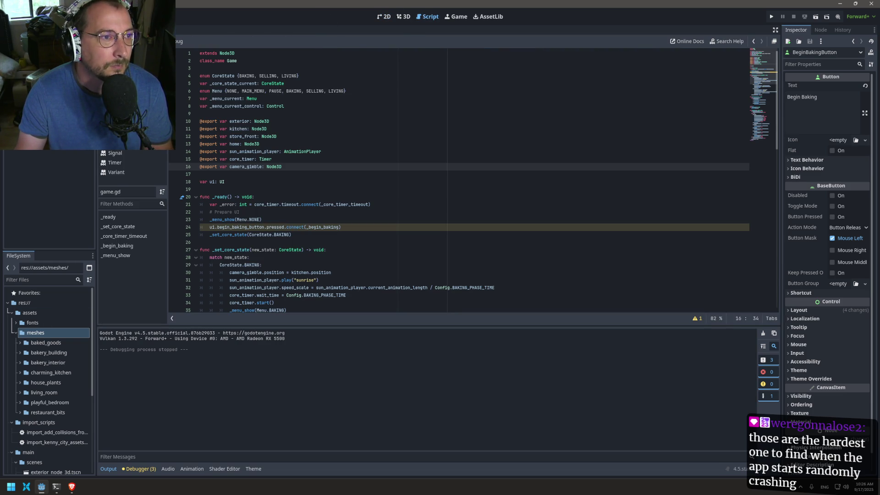
click(120, 82)
scroll(509, 196, down, 5)
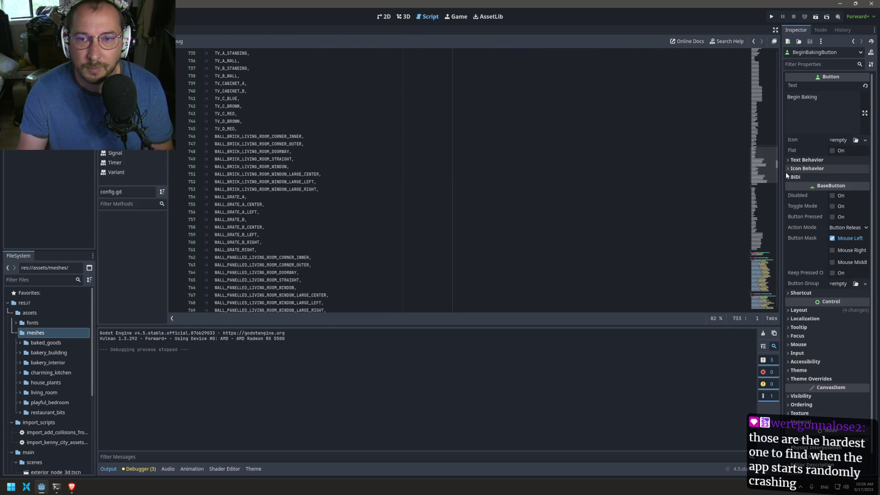
scroll(775, 178, down, 10)
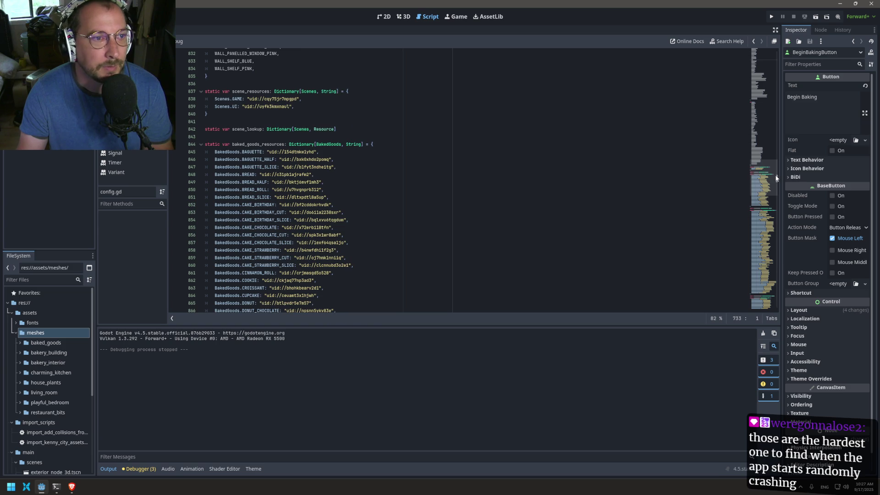
mouse_move(776, 178)
mouse_down()
mouse_move(766, 28)
mouse_move(758, 195)
mouse_move(756, 175)
mouse_up()
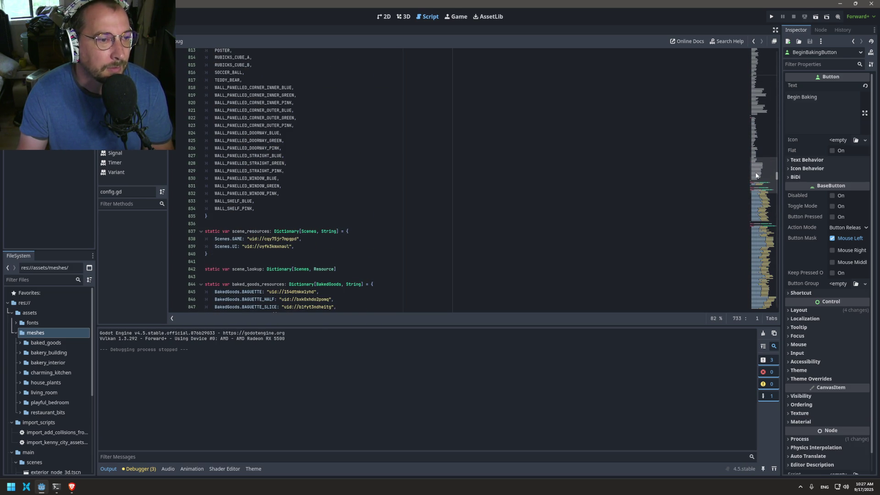
click(23, 117)
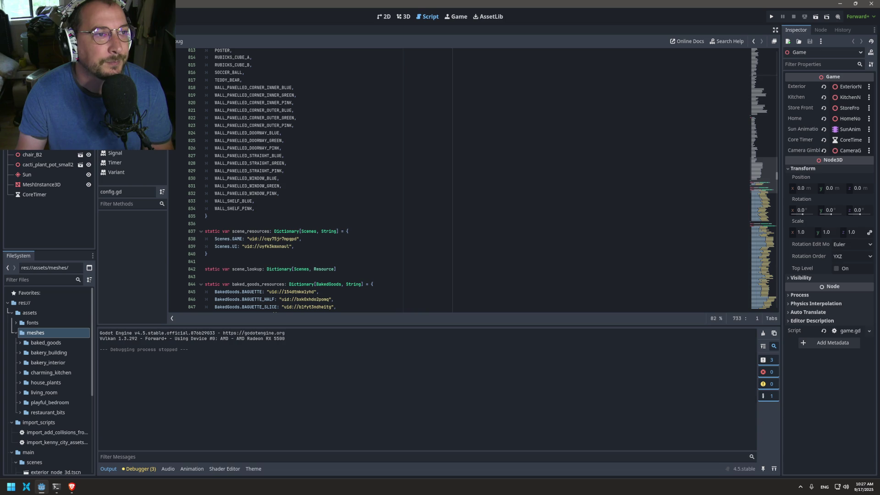
click(46, 133)
Check the 3D scene view and the embedded game view, returning to the script editor
click(403, 17)
click(427, 16)
click(403, 17)
click(428, 17)
click(447, 18)
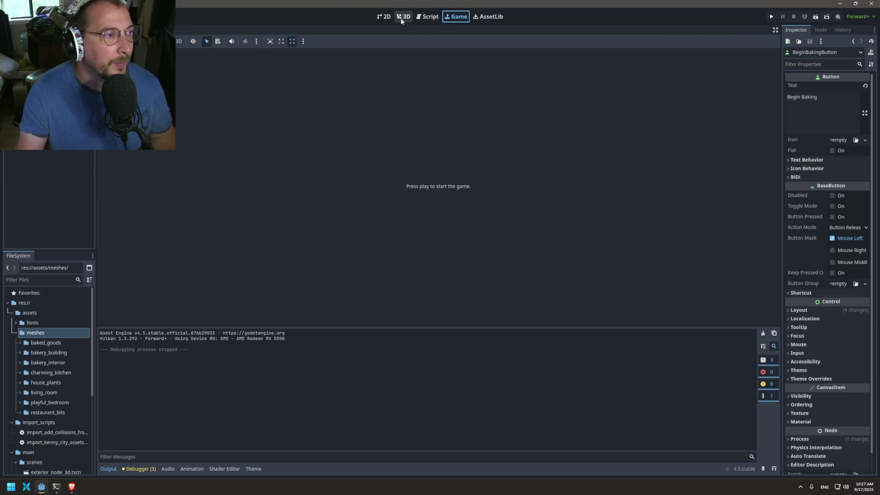
click(422, 21)
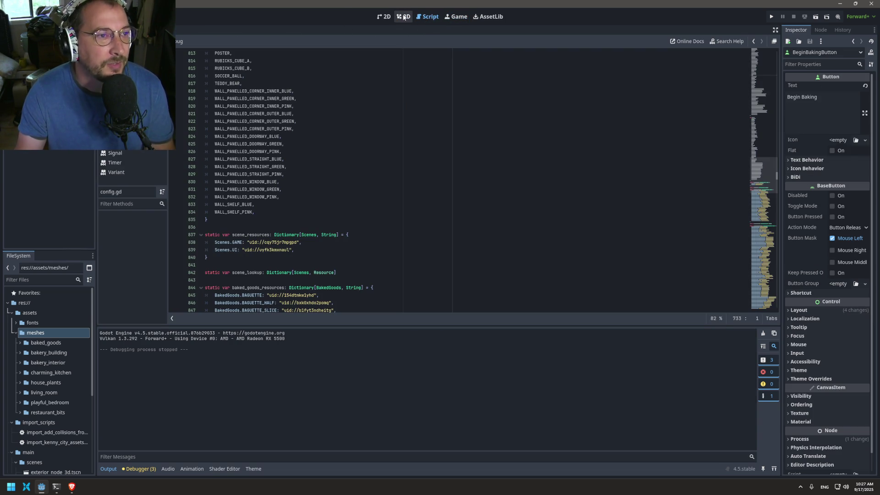
Review the _menu_show call on line 59 of game.gd and run the project
click(119, 73)
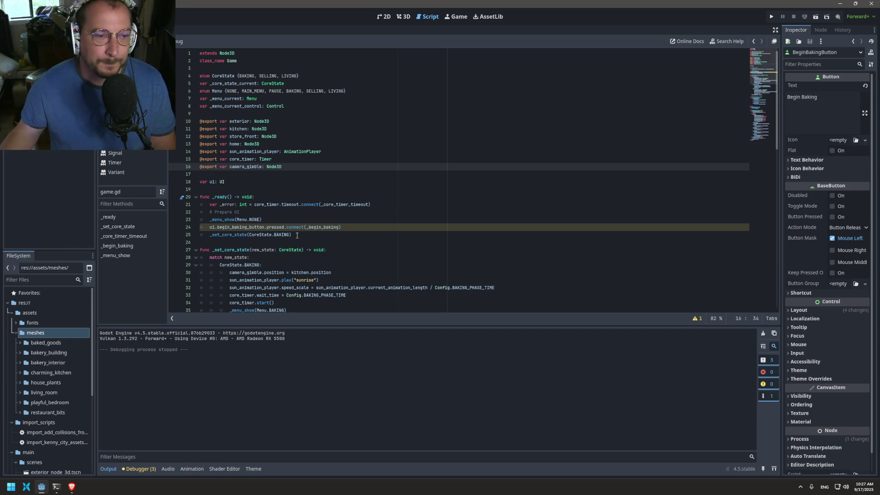
scroll(298, 233, down, 11)
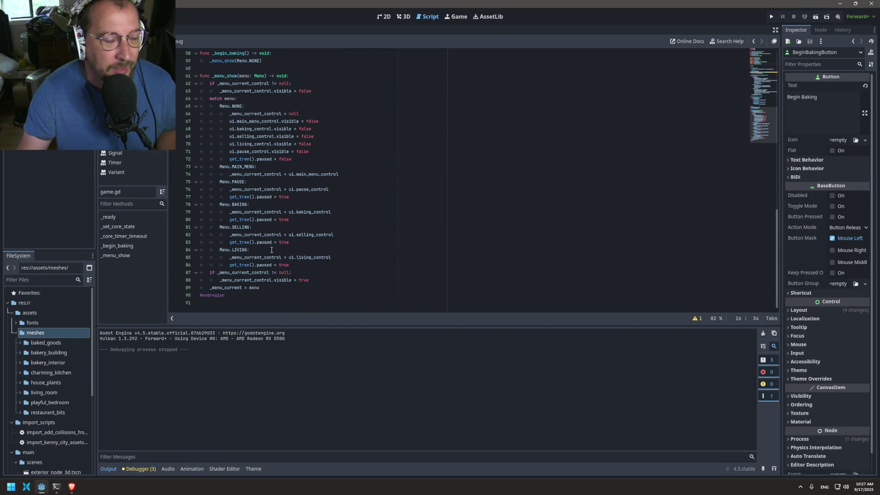
scroll(255, 219, up, 3)
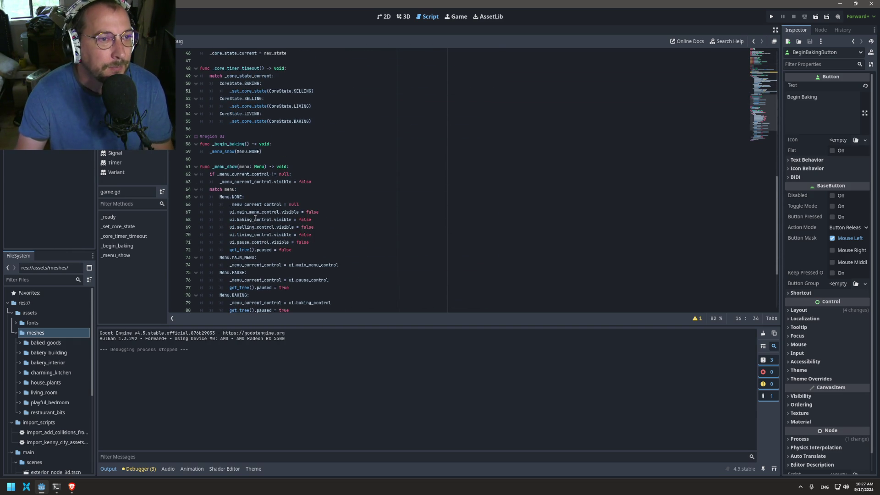
double_click(217, 174)
key(Escape)
scroll(227, 153, up, 2)
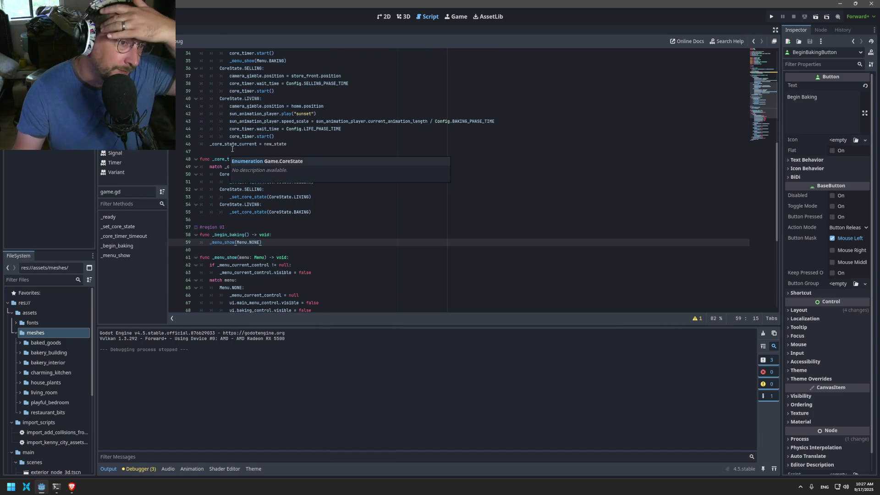
click(772, 16)
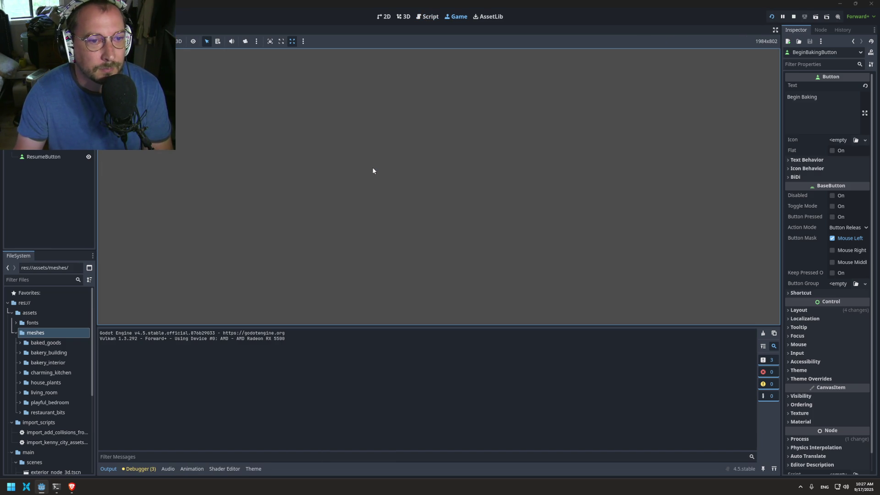
Restart the game, click Begin Baking to confirm the button hides, then stop it
key(F8)
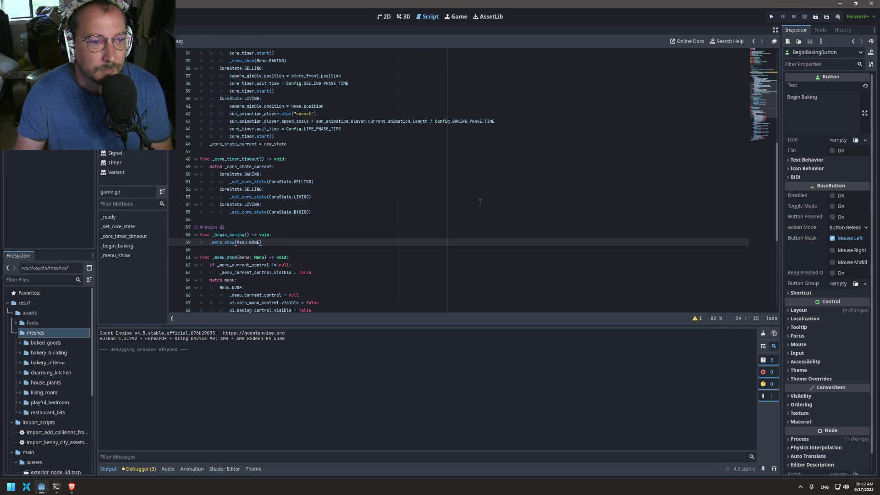
click(771, 17)
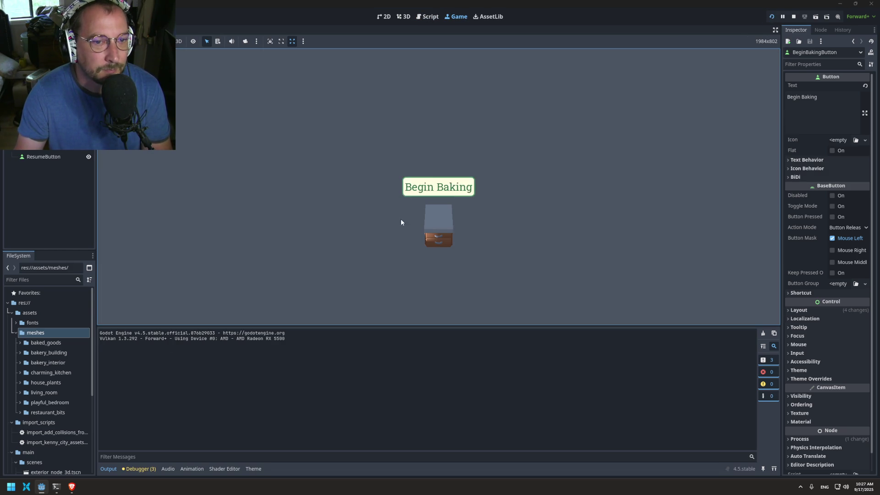
click(464, 187)
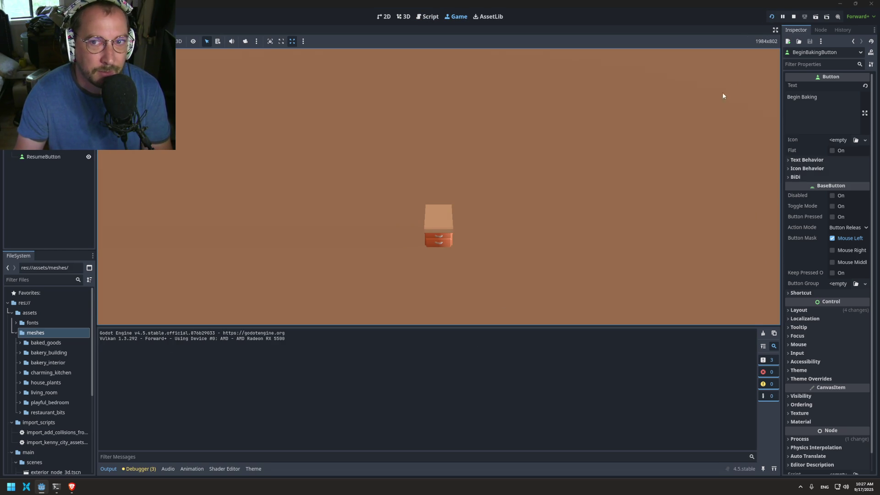
click(793, 16)
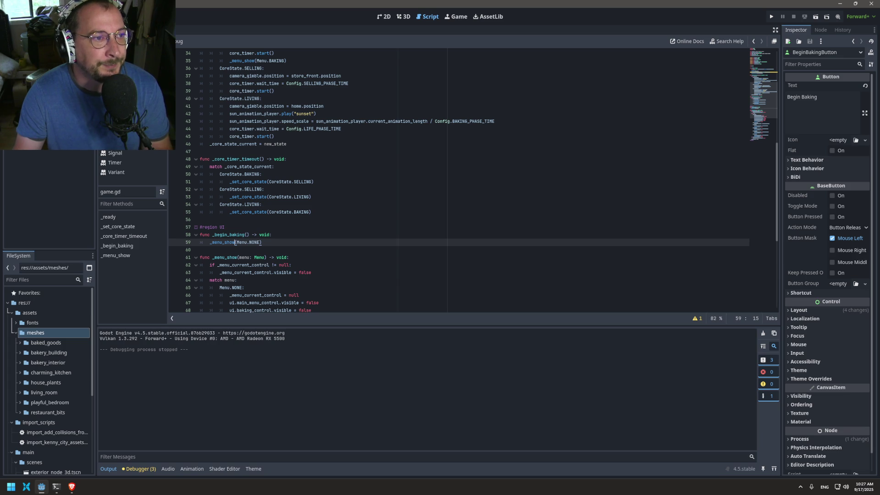
Enlarge the script area over the output panel and switch to the 2D view
click(404, 17)
click(428, 16)
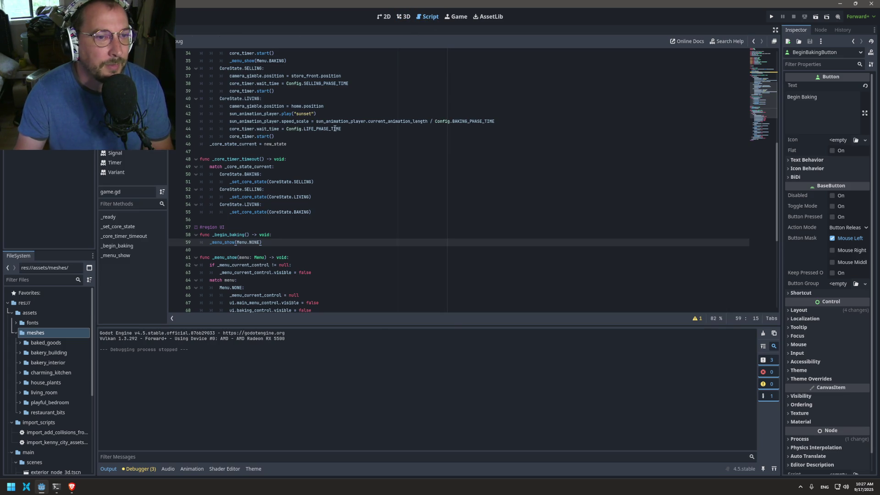
mouse_move(439, 325)
mouse_down()
mouse_move(361, 357)
mouse_move(348, 385)
mouse_up()
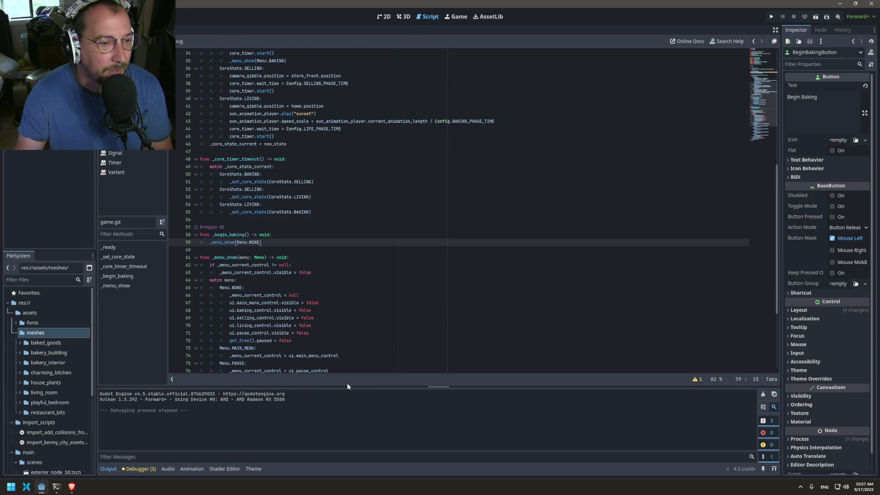
scroll(259, 197, down, 3)
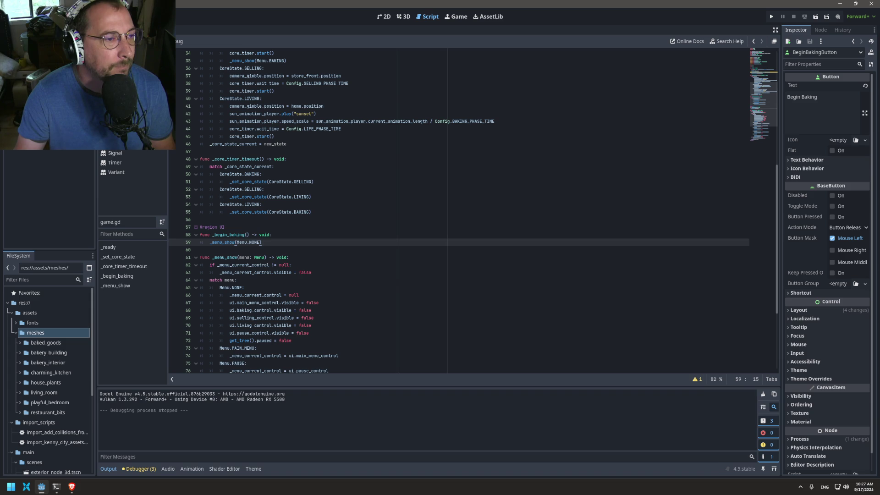
key(ctrl+F1)
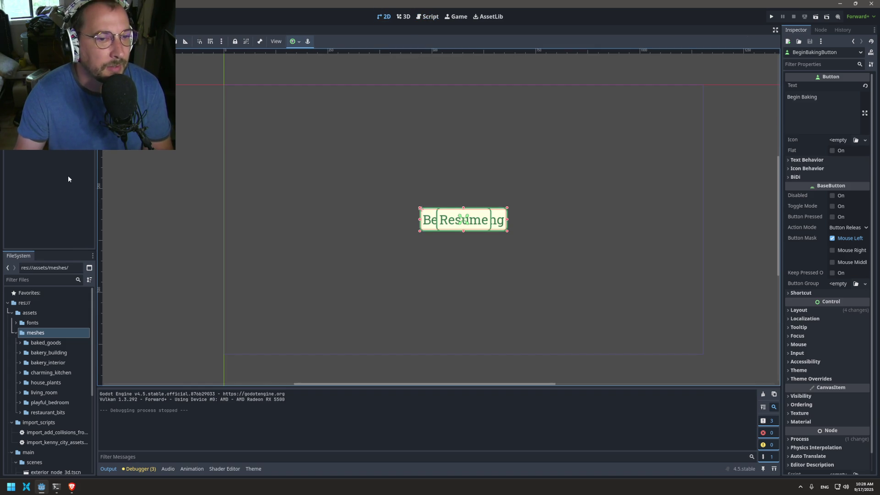
Paste a copy of the Begin Baking button under MainMenu, relabel it 'Start Game', and rename it StartGameButton
click(86, 91)
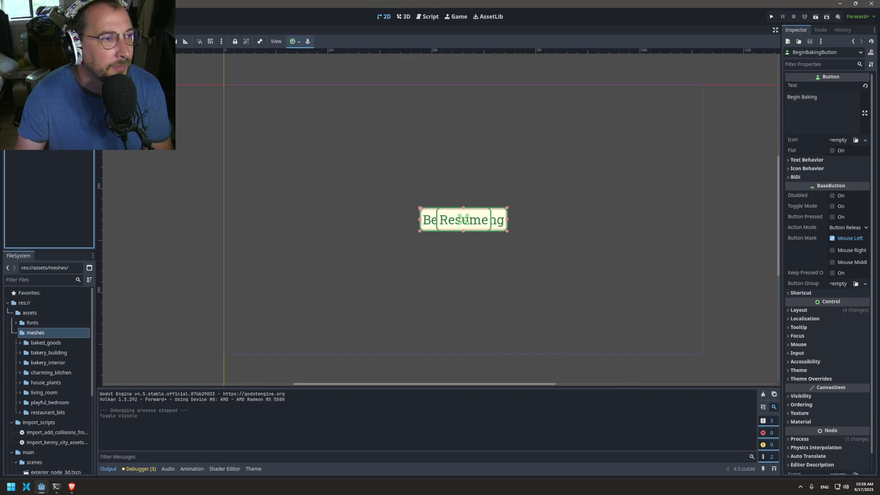
click(223, 83)
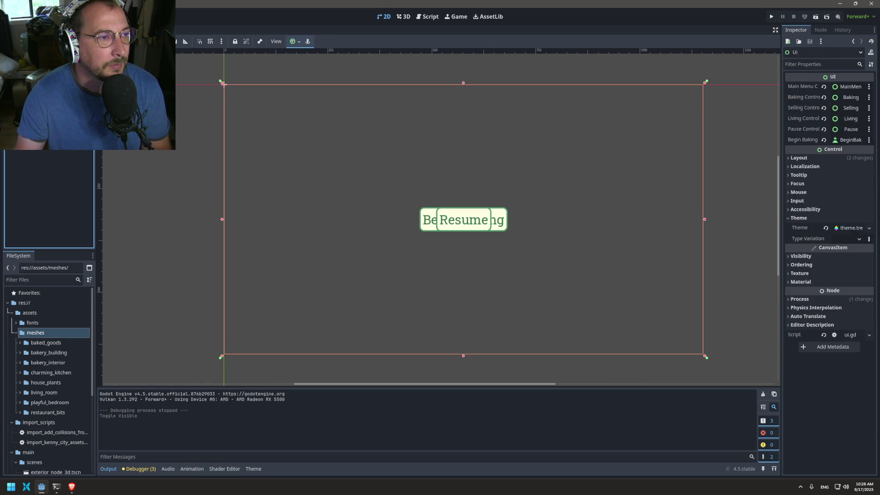
key(ctrl+v)
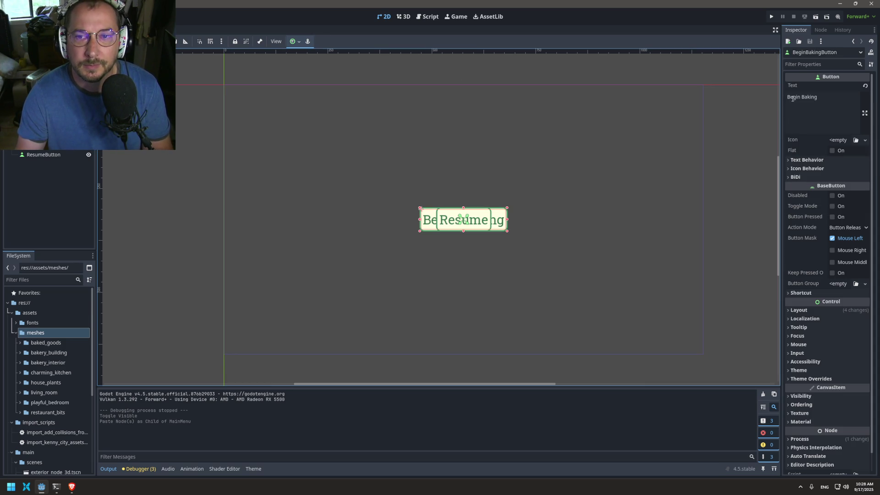
double_click(792, 97)
text(Start Game)
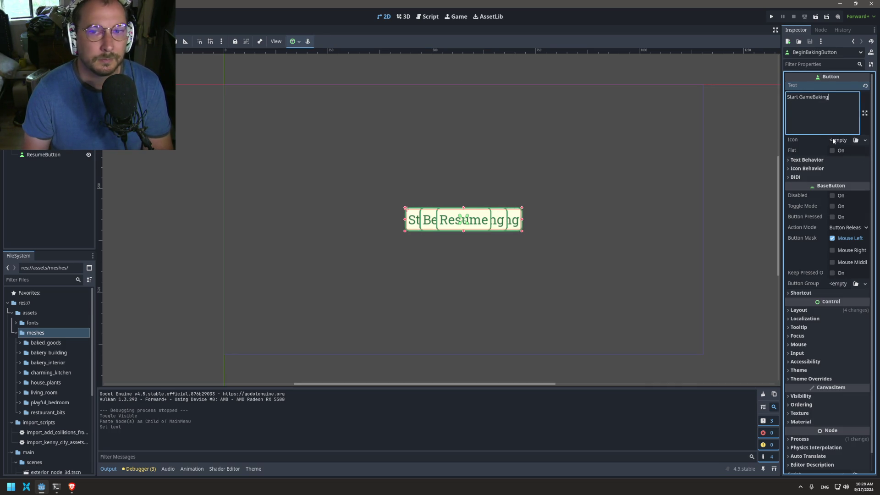
key(BackSpace)
key(BackSpace)
key(BackSpace)
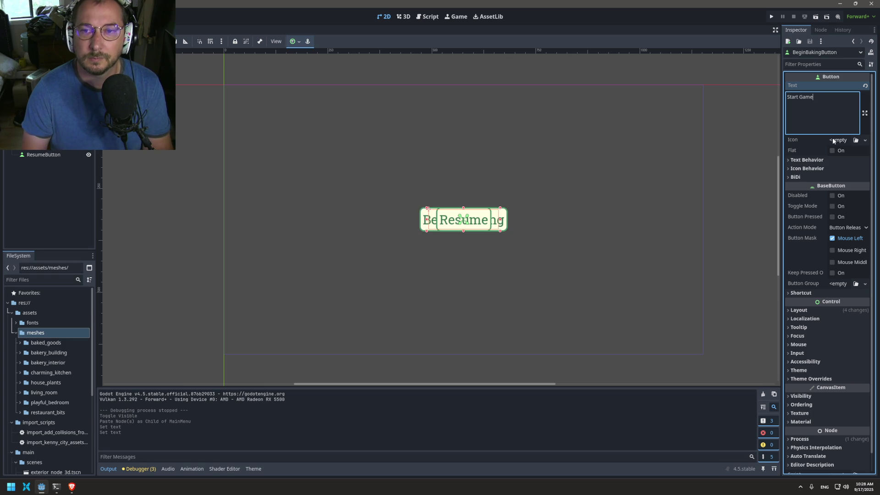
click(49, 202)
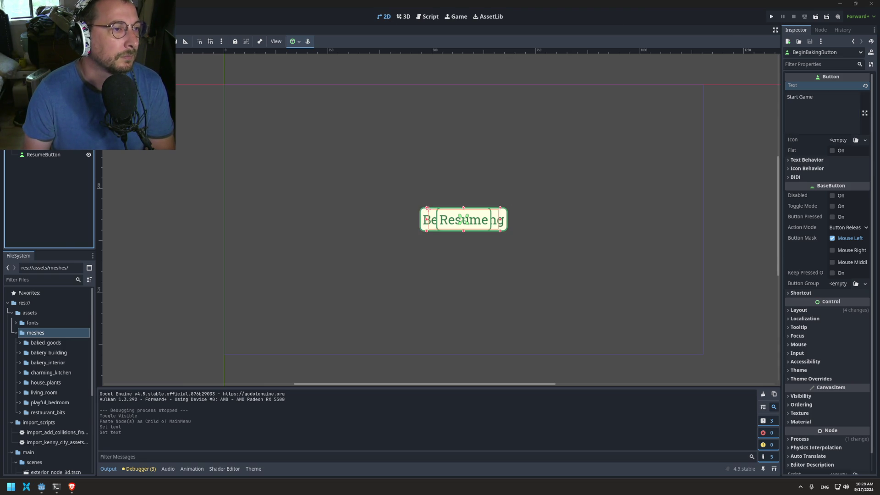
key(Return)
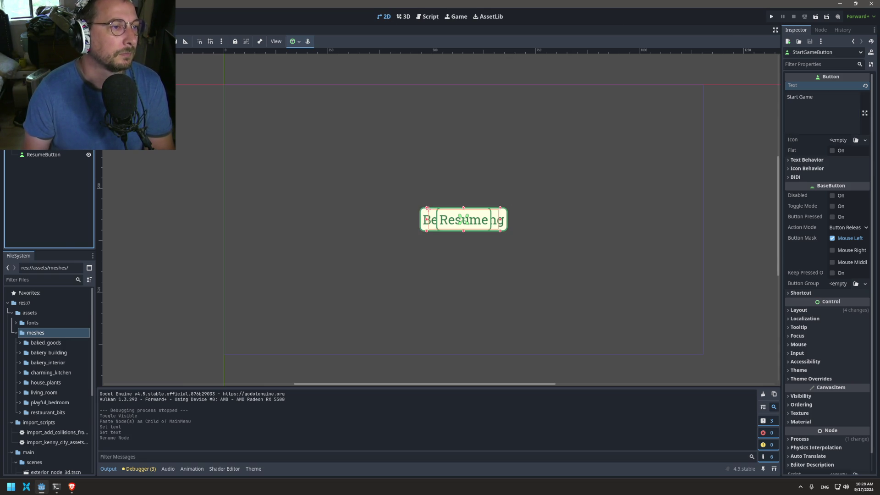
key(Up)
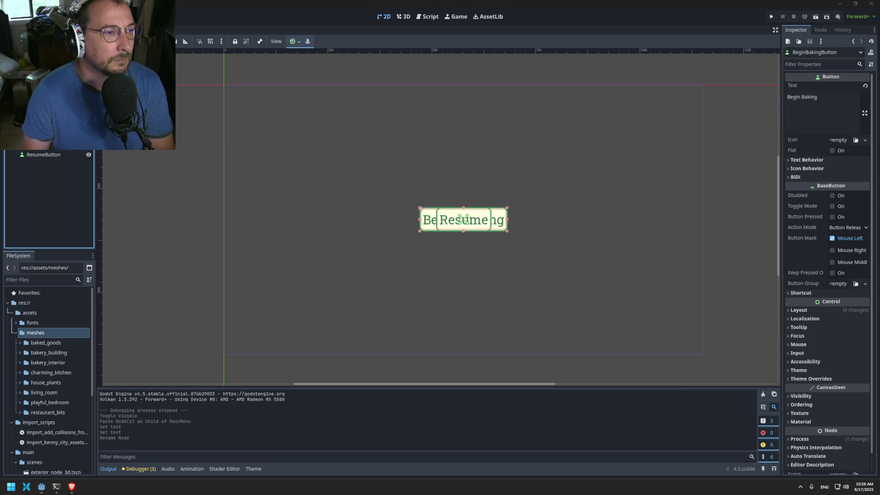
Rename one copy BeginSellingButton with text 'Begin Selling', and another BeginLivingButton
key(Return)
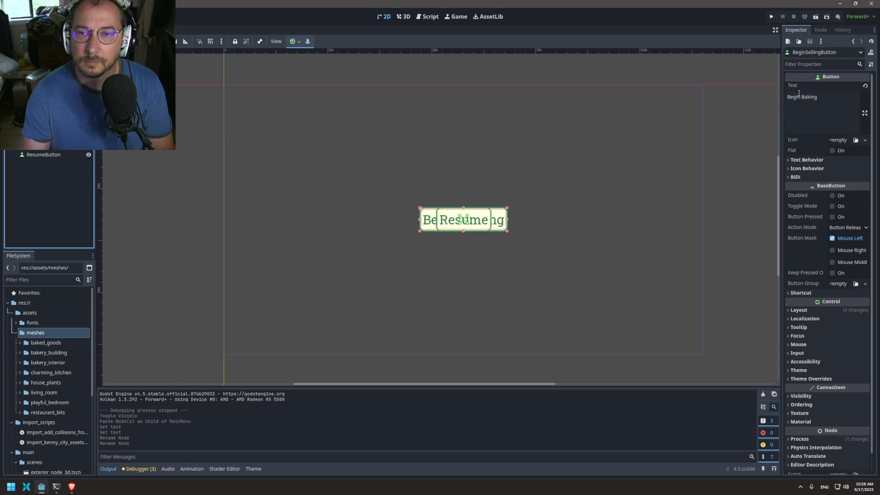
double_click(805, 97)
text(Selling)
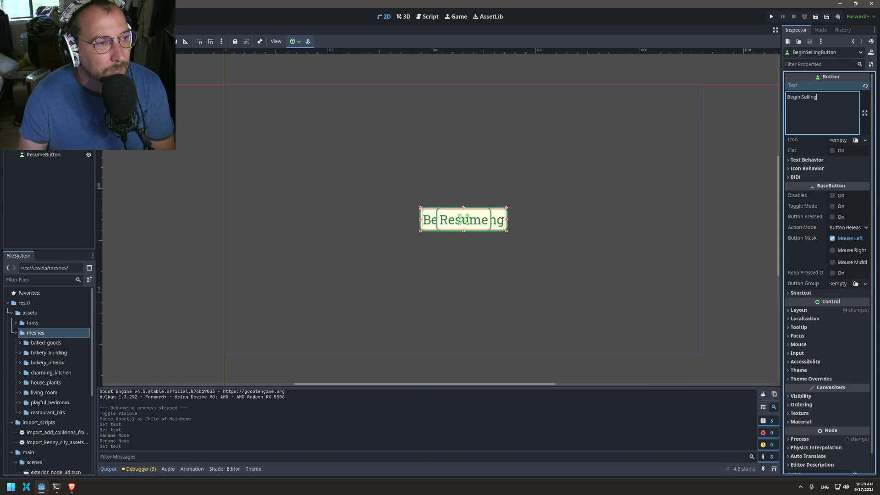
click(46, 135)
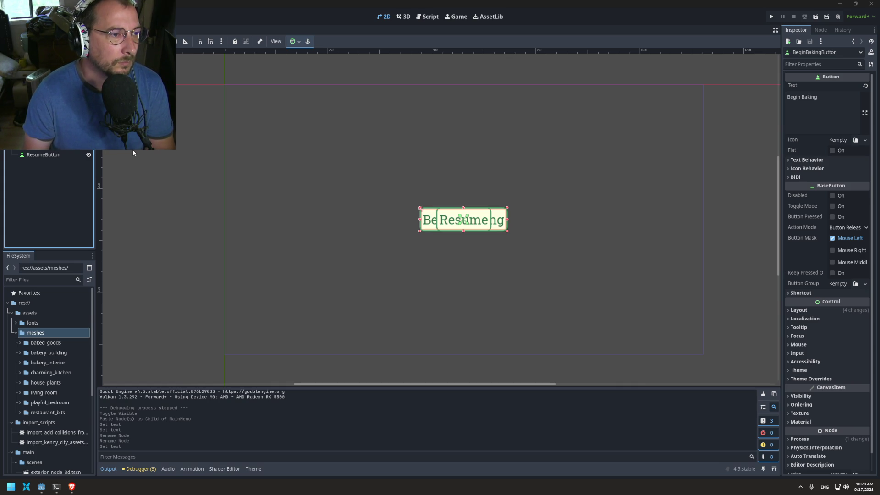
key(Return)
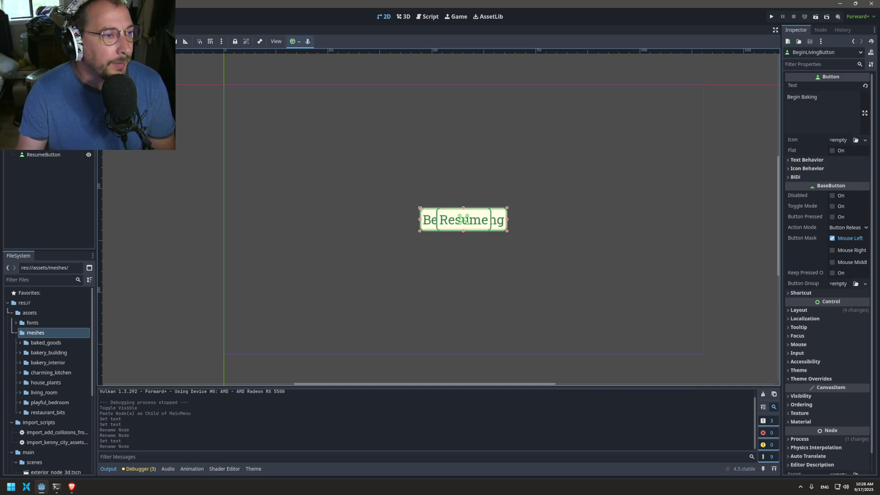
Toggle the visibility of StartGameButton, Resume and the other overlapping buttons to check each one
click(36, 114)
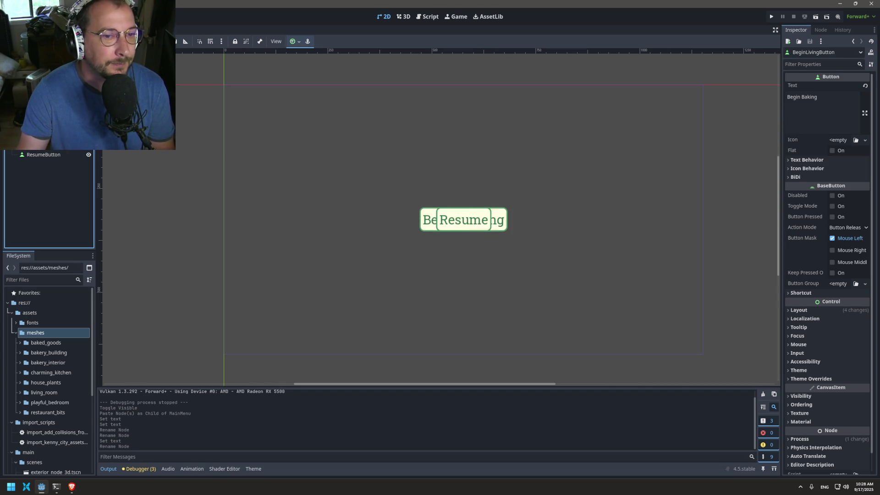
click(46, 133)
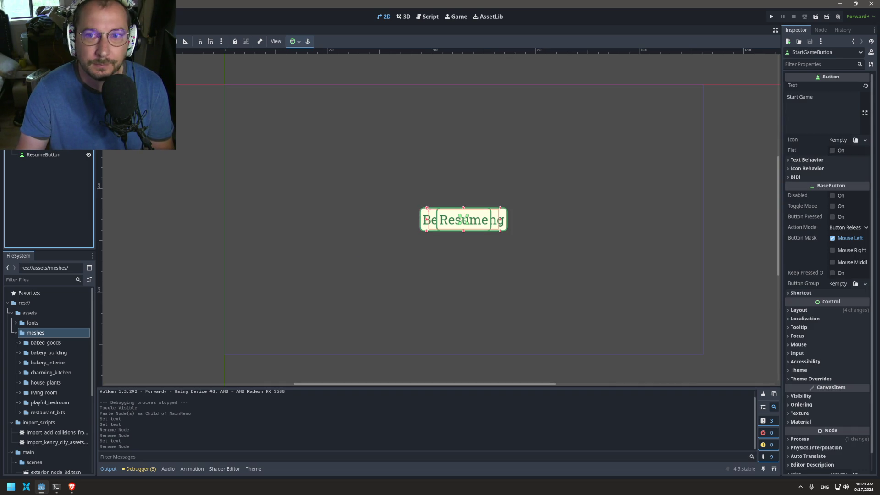
click(89, 133)
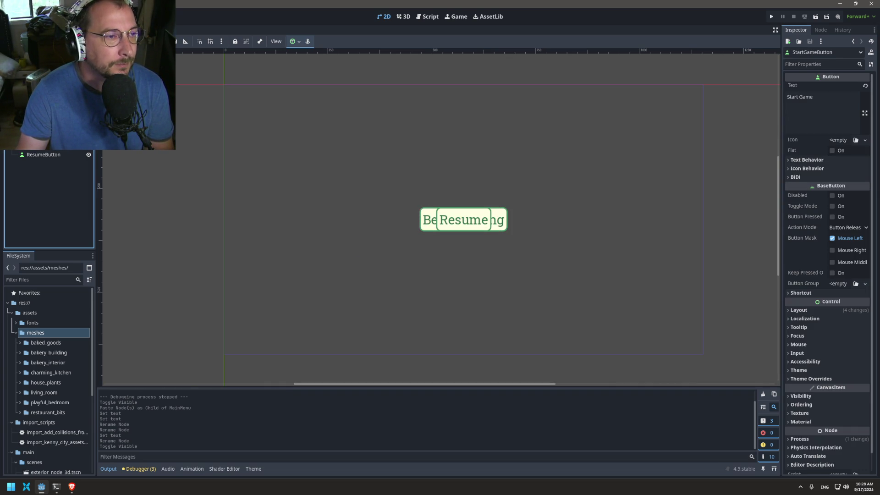
click(88, 133)
click(46, 143)
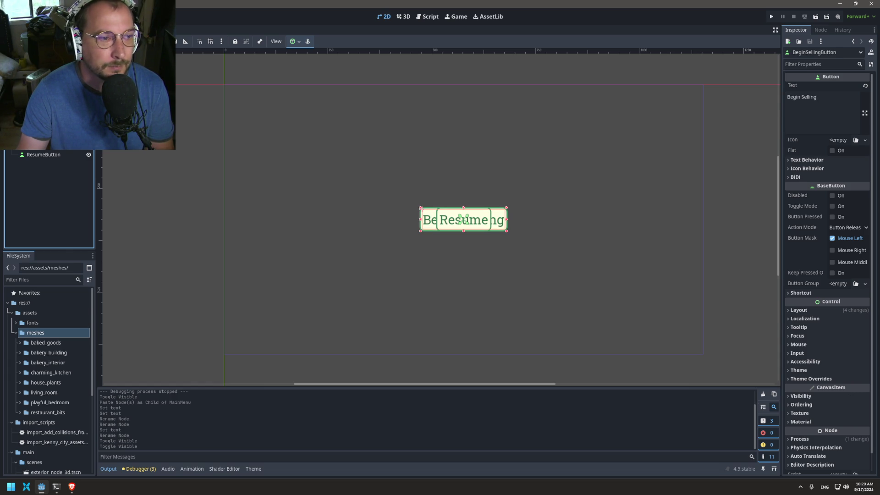
click(89, 143)
click(89, 143)
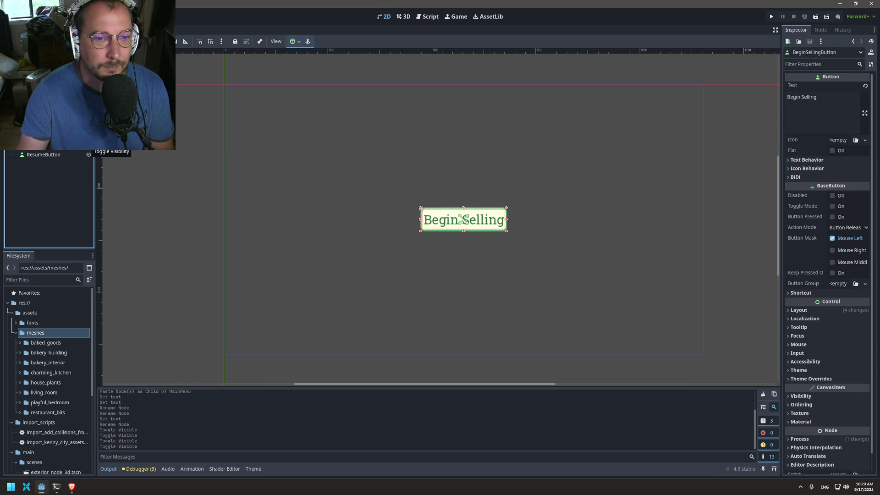
click(89, 154)
double_click(88, 154)
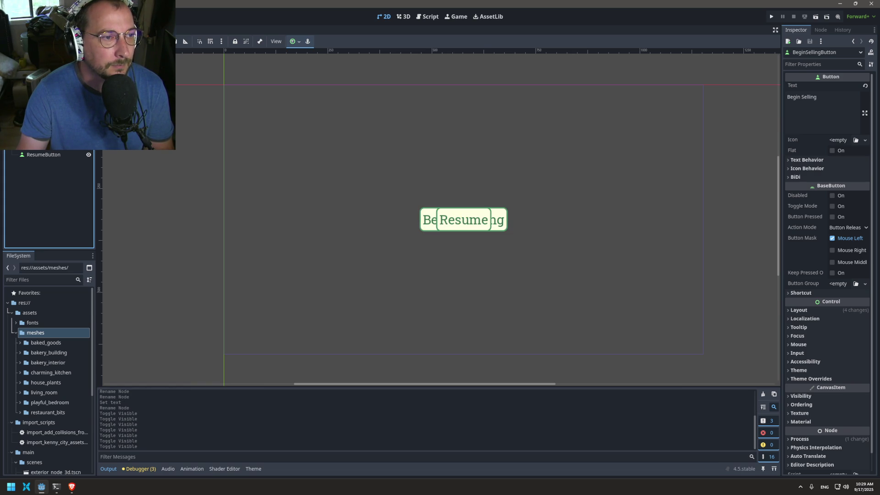
click(89, 155)
Change BeginLivingButton's text to 'Begin Living' and make the Pause menu visible again
click(463, 219)
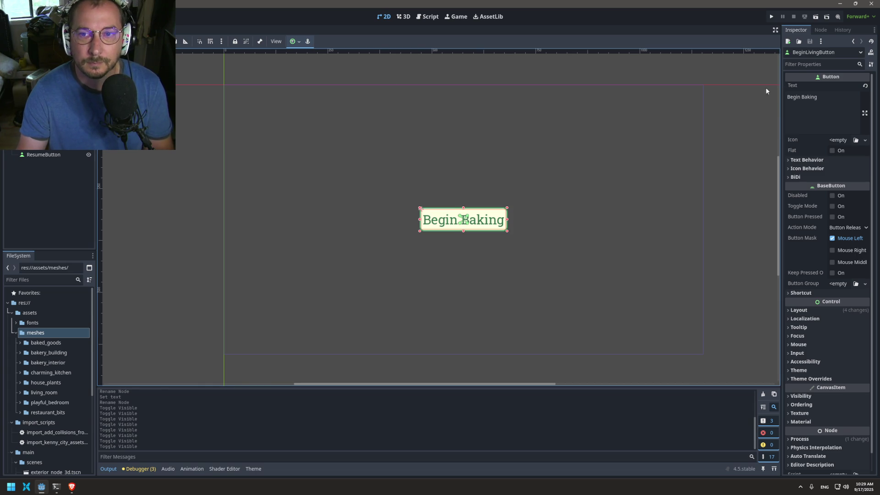
double_click(811, 97)
text(Liv)
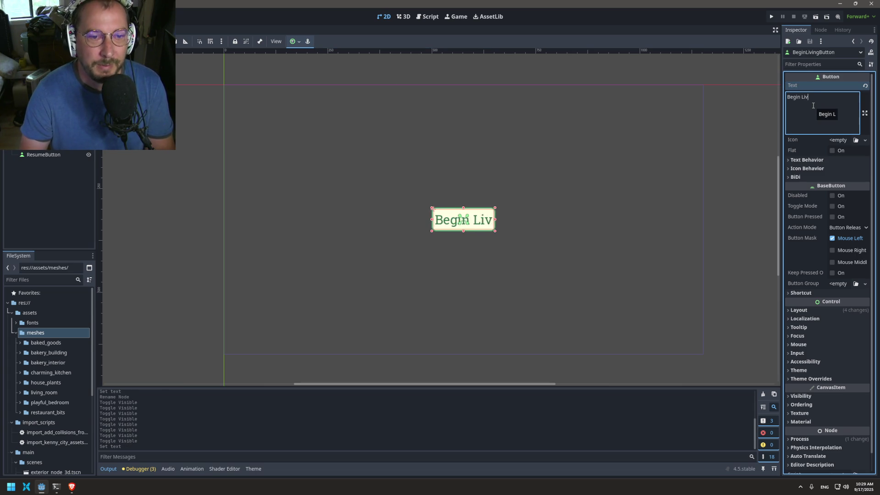
text(ing)
click(40, 210)
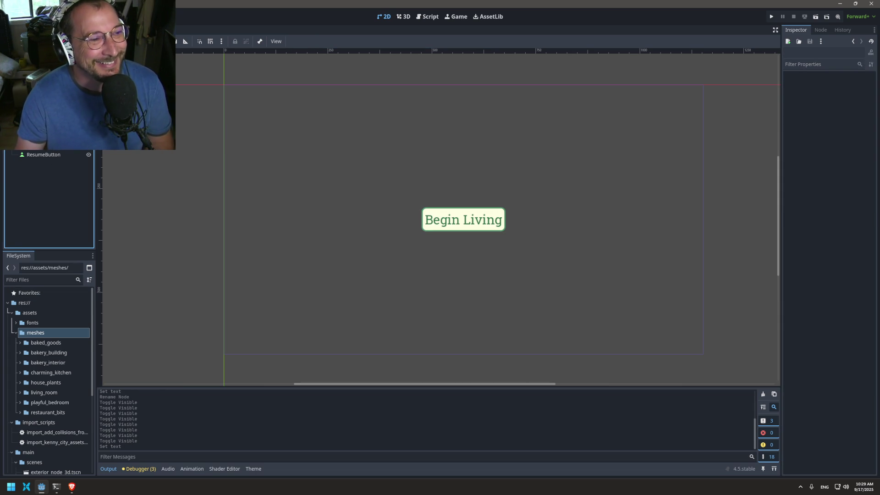
click(43, 144)
click(88, 144)
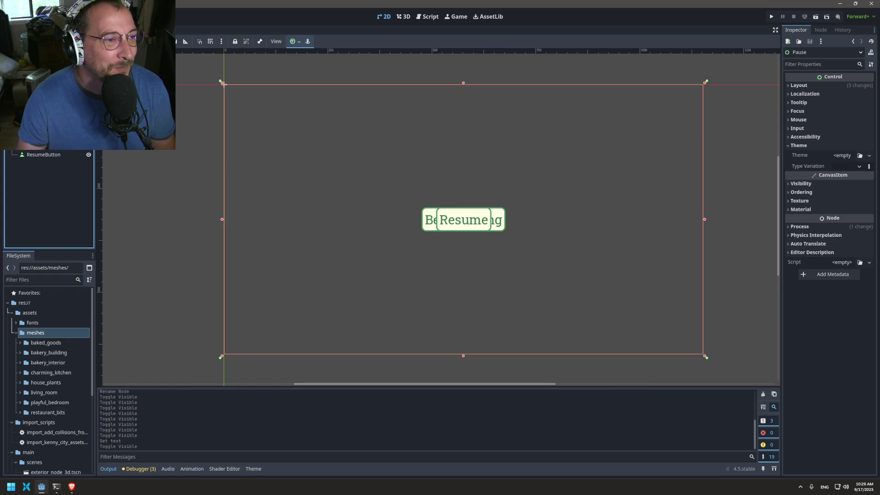
click(88, 145)
click(89, 145)
click(88, 144)
click(89, 145)
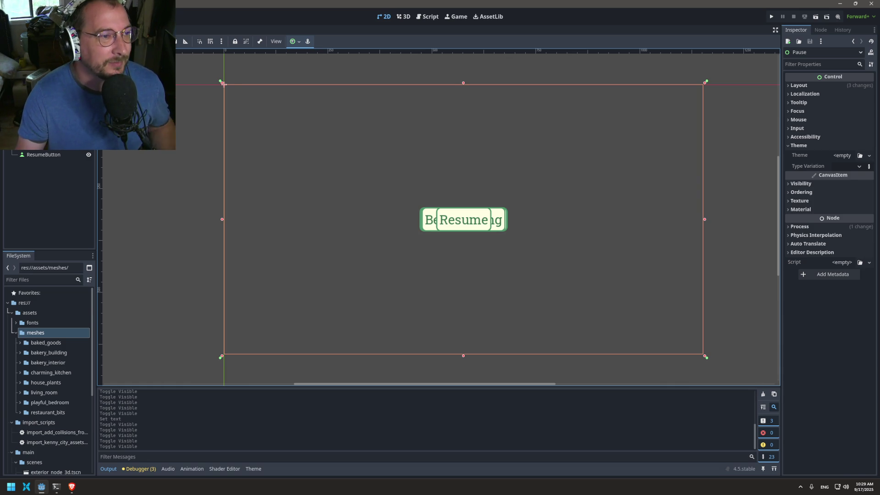
click(430, 219)
Change the Begin Living text to 'Welcome Home', rename the node WelcomeHomeButton, and open ui.gd
triple_click(801, 97)
text(We)
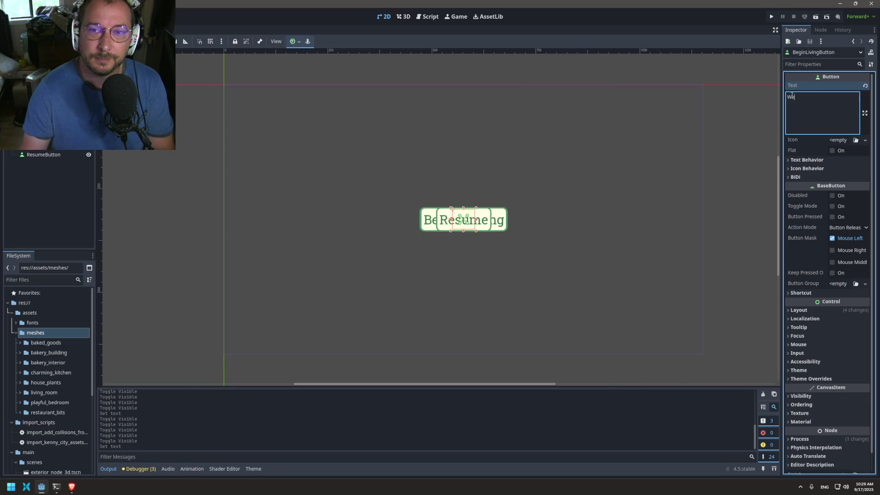
text(l)
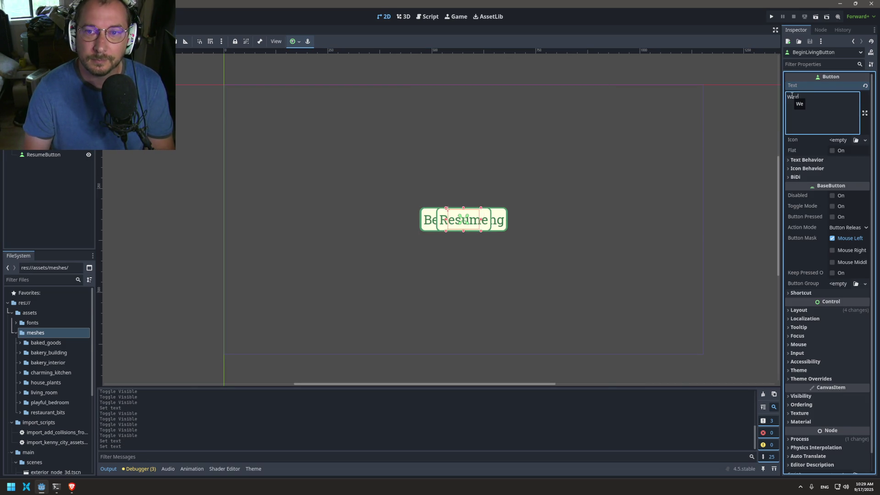
text(come Ho)
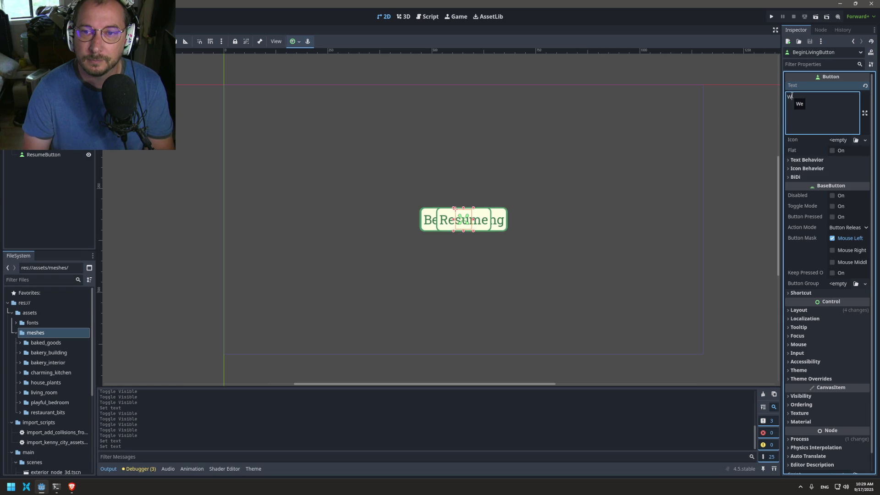
text(me)
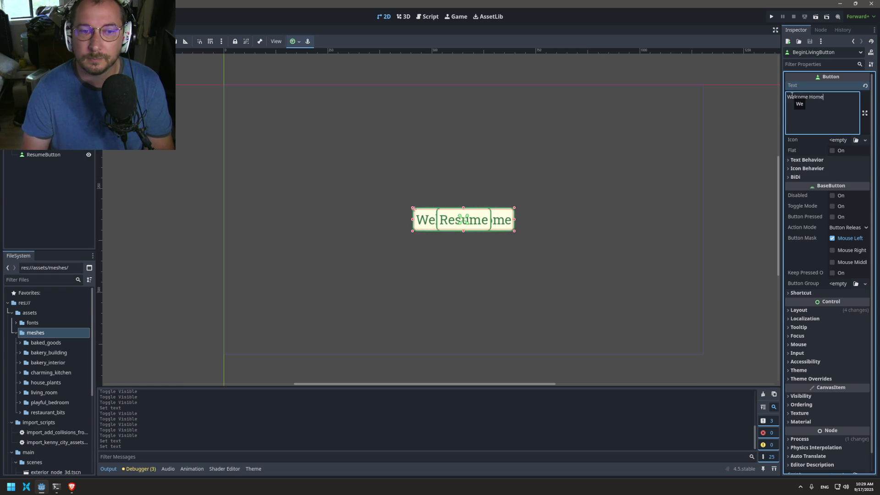
click(224, 83)
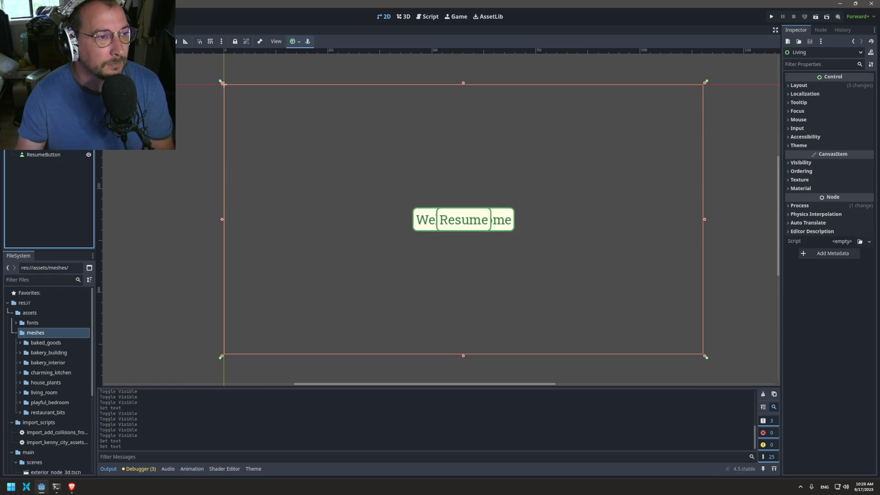
click(44, 145)
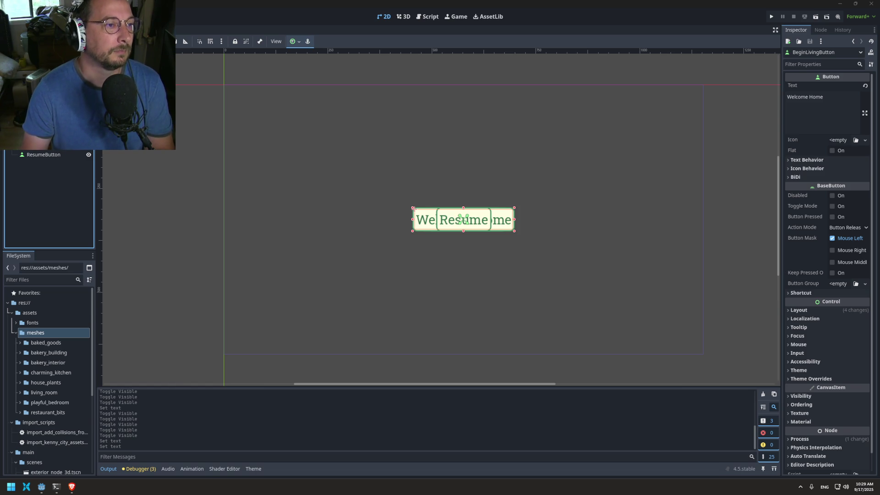
key(Return)
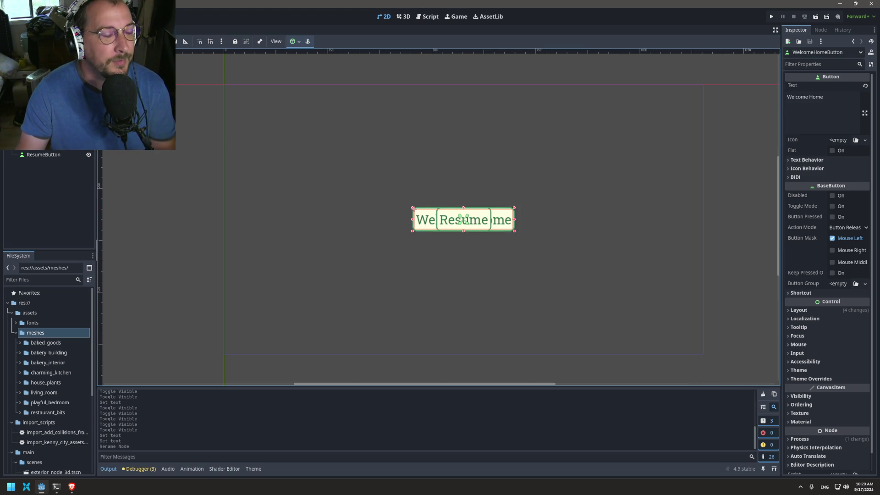
click(80, 49)
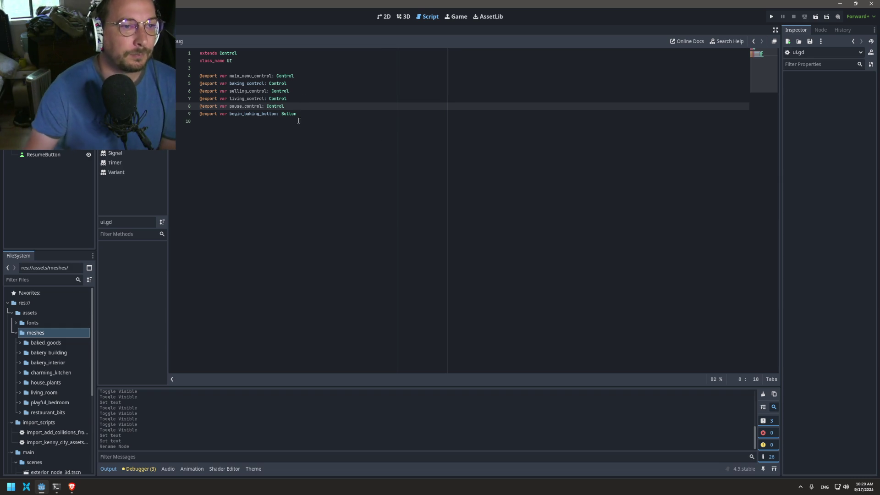
click(298, 120)
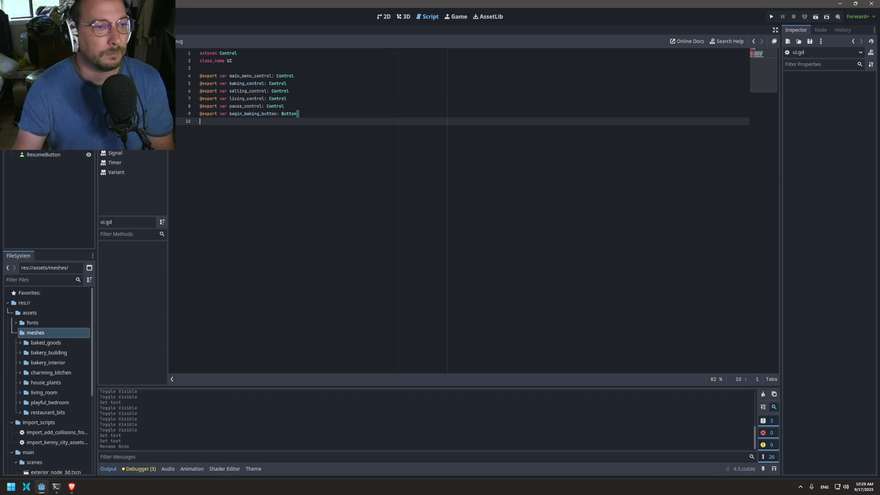
click(183, 114)
drag(183, 113, 179, 115)
key(ctrl+c)
click(324, 114)
key(Return)
key(ctrl+v)
key(Return)
key(ctrl+v)
key(Return)
key(ctrl+v)
key(Return)
key(ctrl+v)
key(Return)
key(ctrl+v)
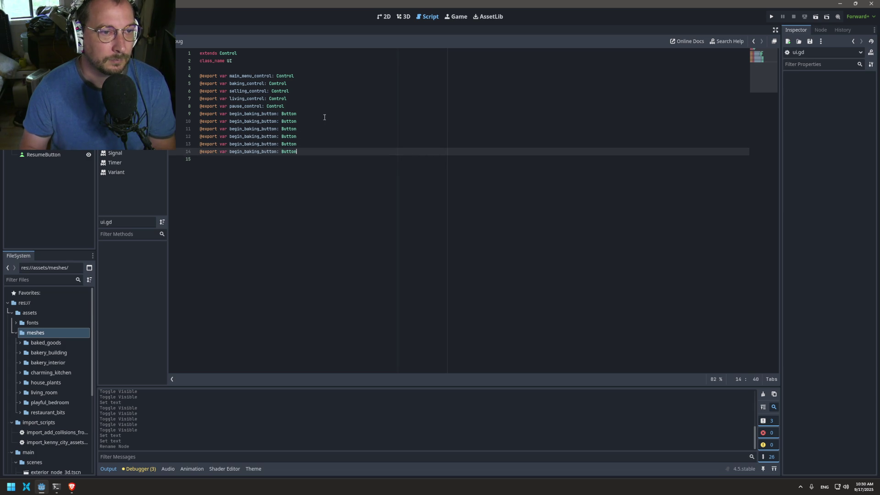
Rename the first two export variables to start_game_button and resume_button, saving after each
click(242, 113)
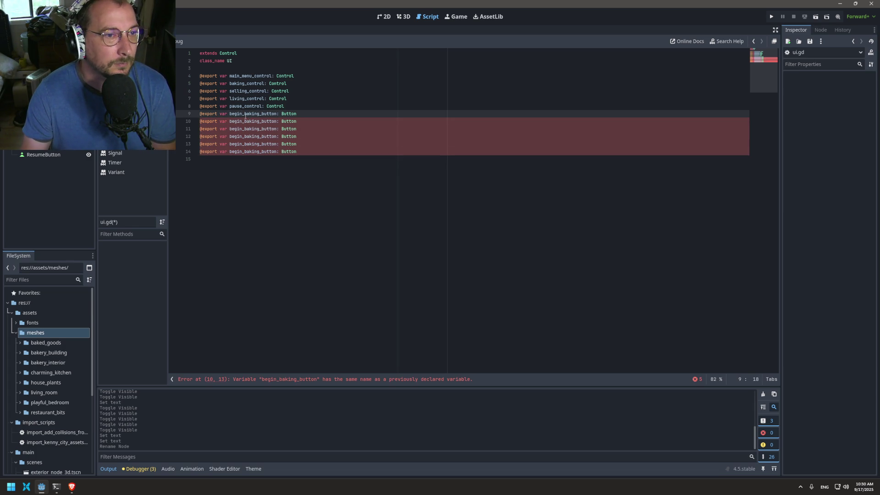
drag(260, 114, 223, 114)
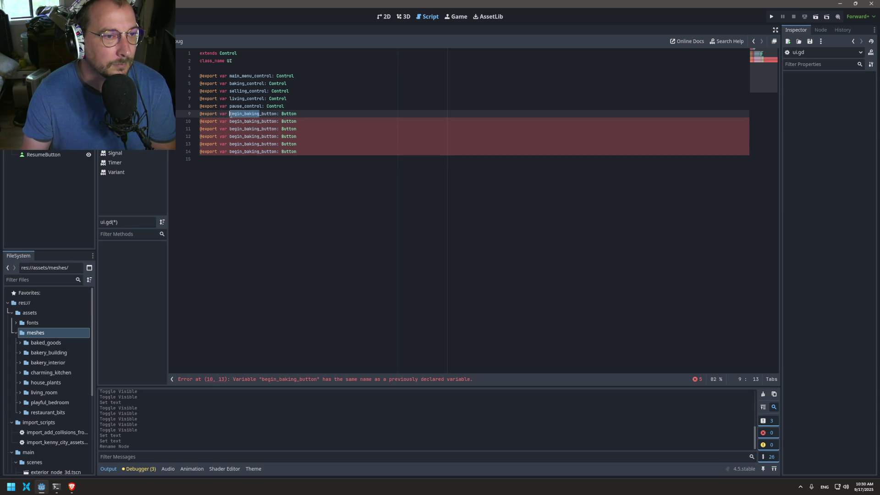
text(start_gam)
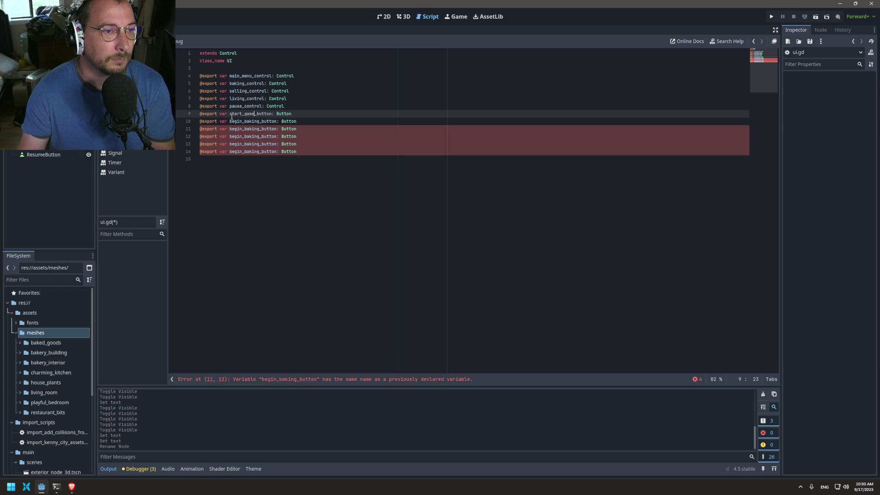
key(ctrl+s)
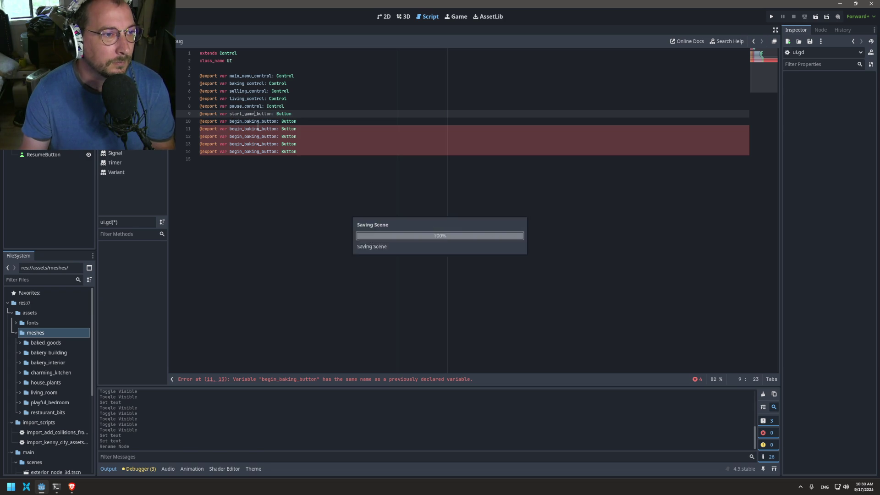
click(262, 130)
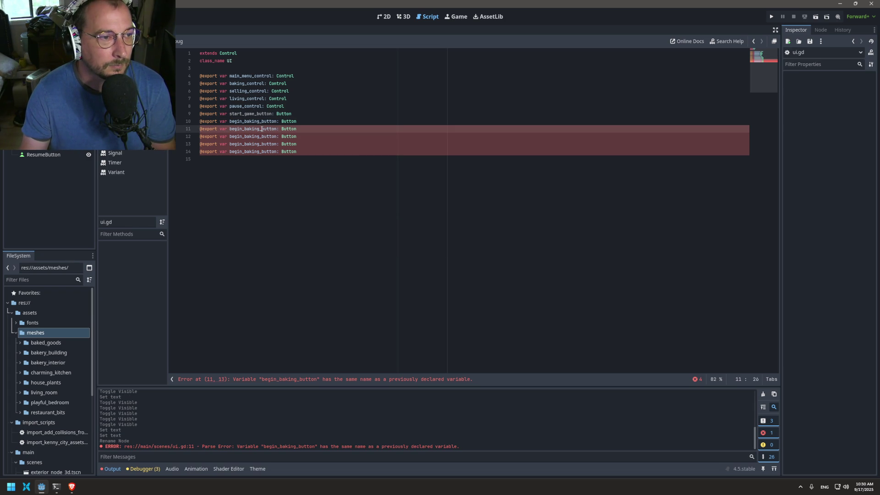
mouse_move(258, 130)
mouse_down()
mouse_move(225, 129)
mouse_move(245, 121)
mouse_up()
click(259, 115)
text(resu)
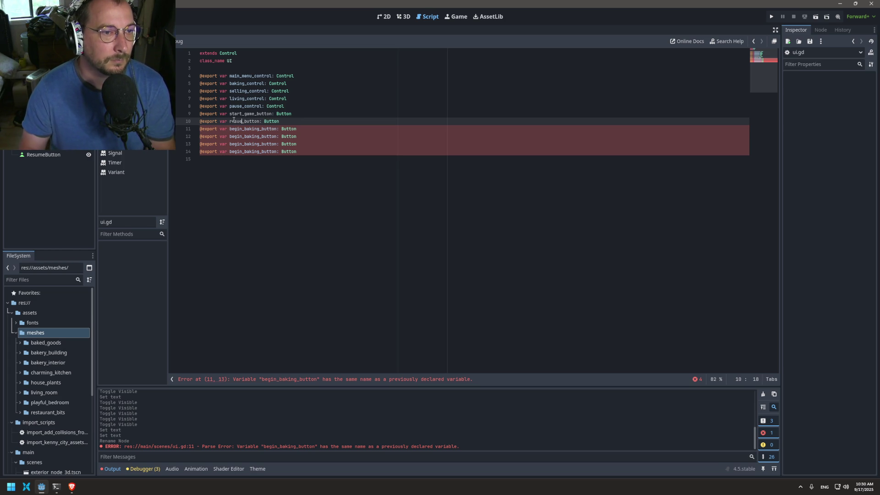
text(me)
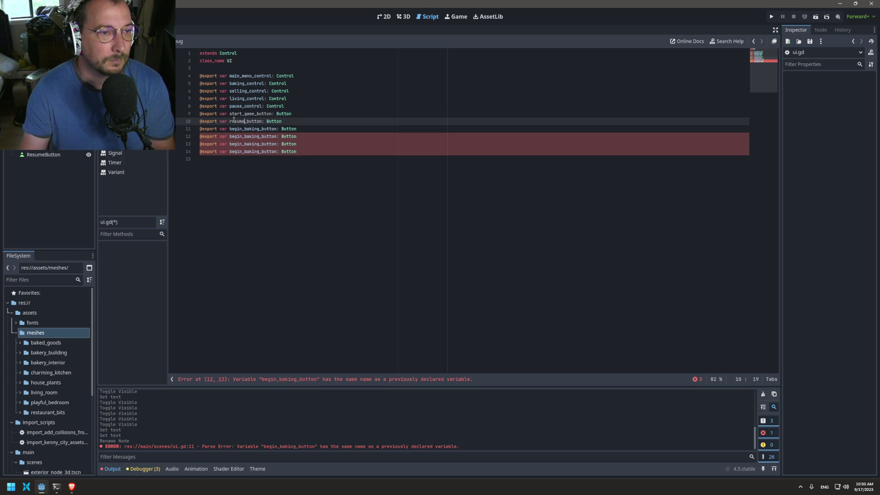
key(ctrl+s)
Rename the next exports to begin_selling_button and welcome_home_button, delete leftover line 14, and save
click(258, 136)
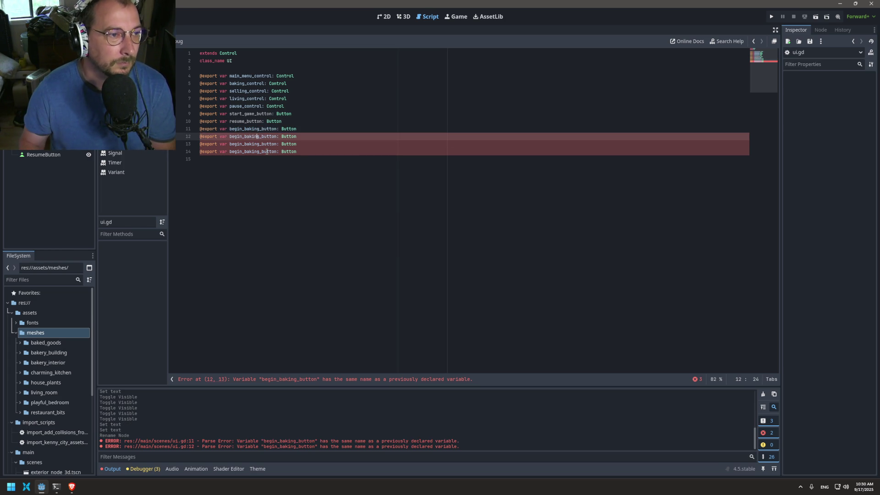
key(BackSpace)
key(BackSpace)
key(BackSpace)
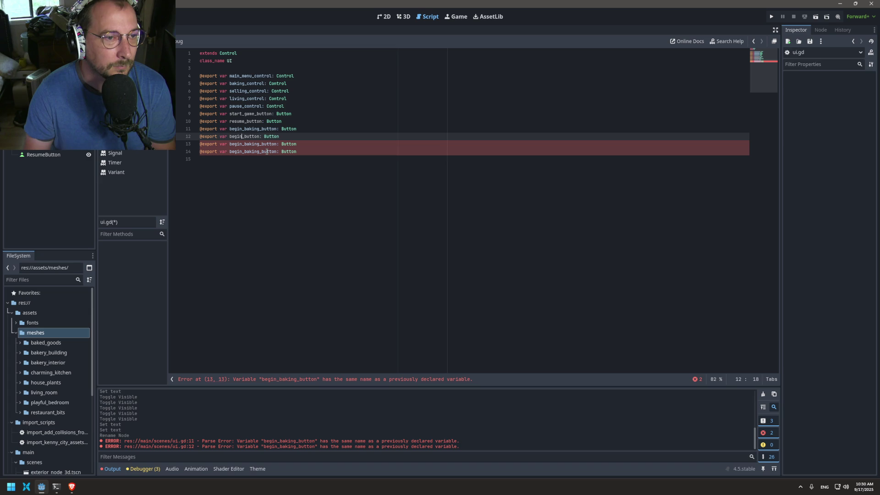
text(selling_)
key(Down)
key(BackSpace)
key(BackSpace)
key(BackSpace)
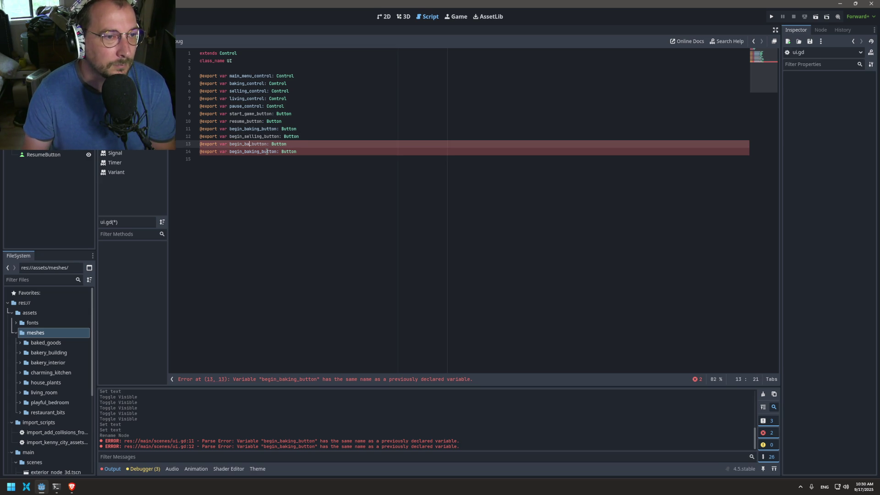
key(BackSpace)
key(BackSpace)
key(BackSpace)
key(BackSpace)
key(BackSpace)
text(welcome_h)
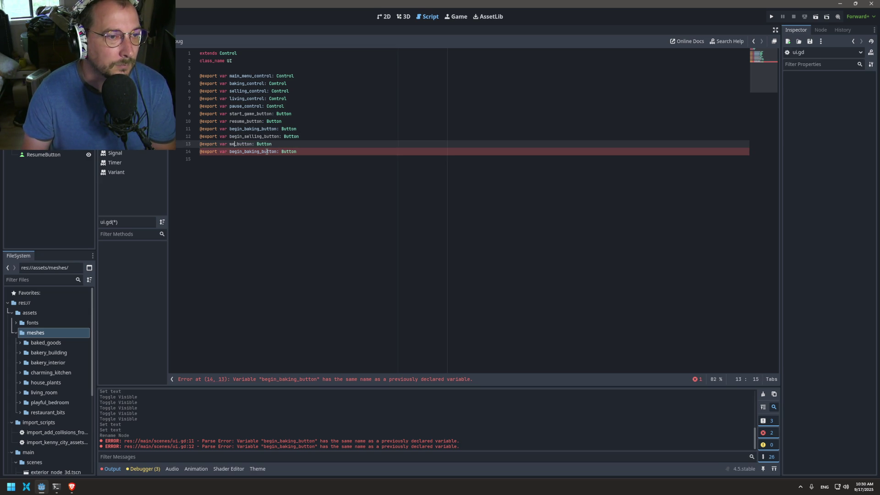
text(ome)
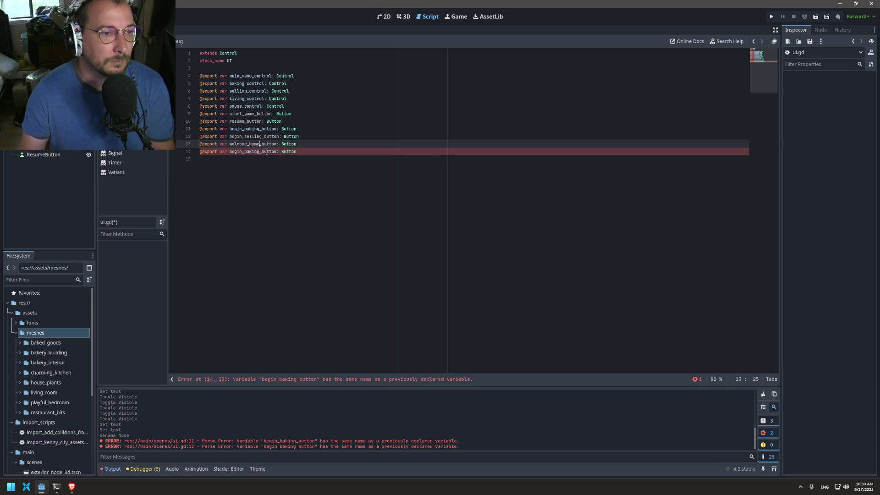
triple_click(267, 152)
key(BackSpace)
key(ctrl+s)
key(Left)
click(51, 142)
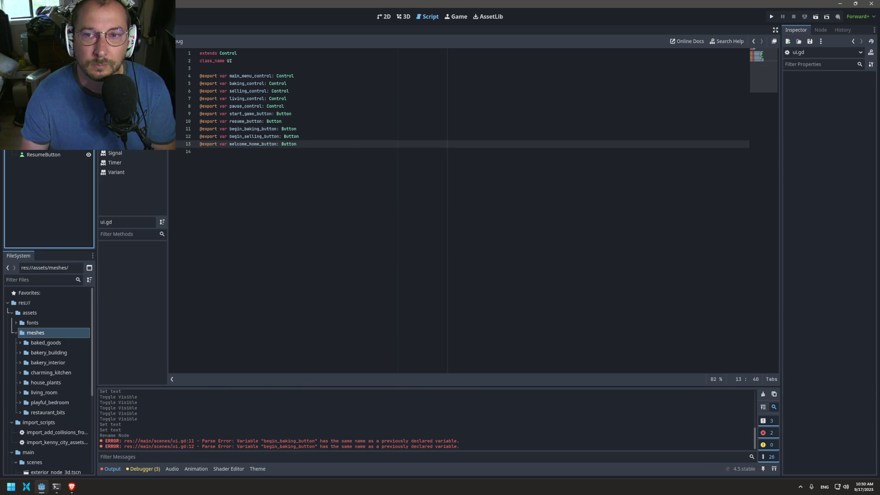
key(Up)
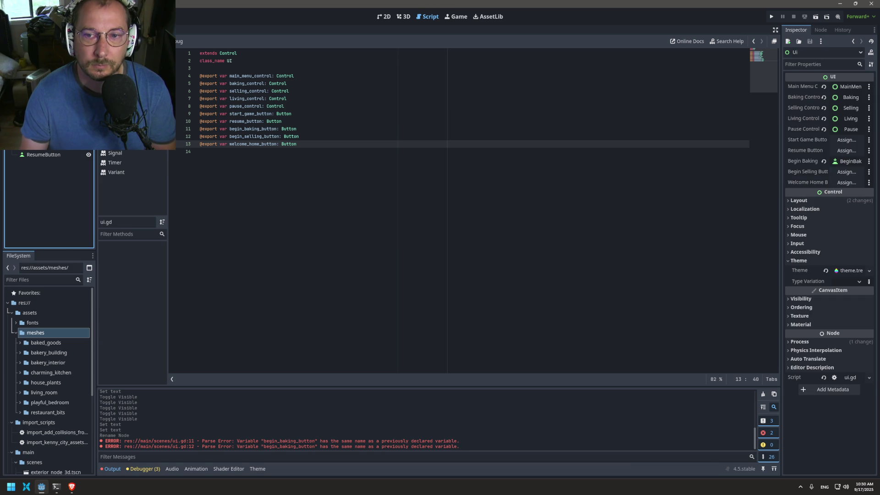
Drag StartGameButton, ResumeButton, BeginSellingButton and WelcomeHomeButton into the Ui node's export slots, then save
mouse_move(37, 115)
mouse_down()
mouse_move(836, 130)
mouse_move(839, 139)
mouse_up()
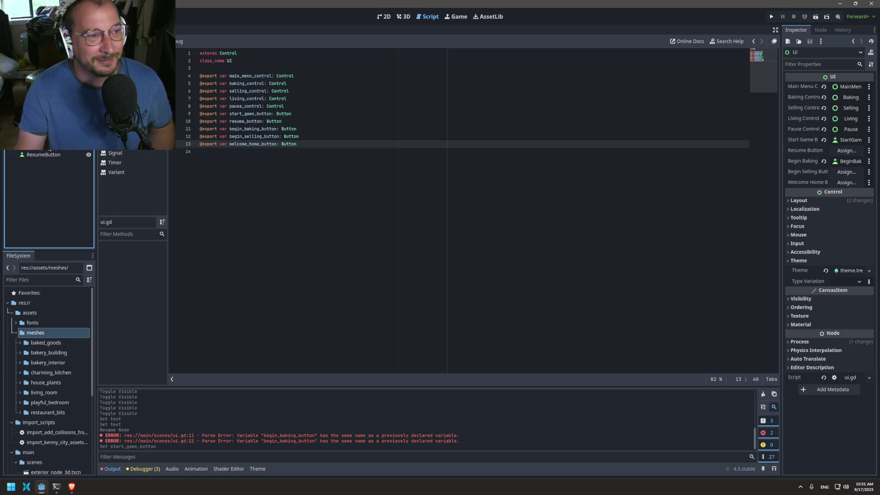
drag(38, 156, 847, 150)
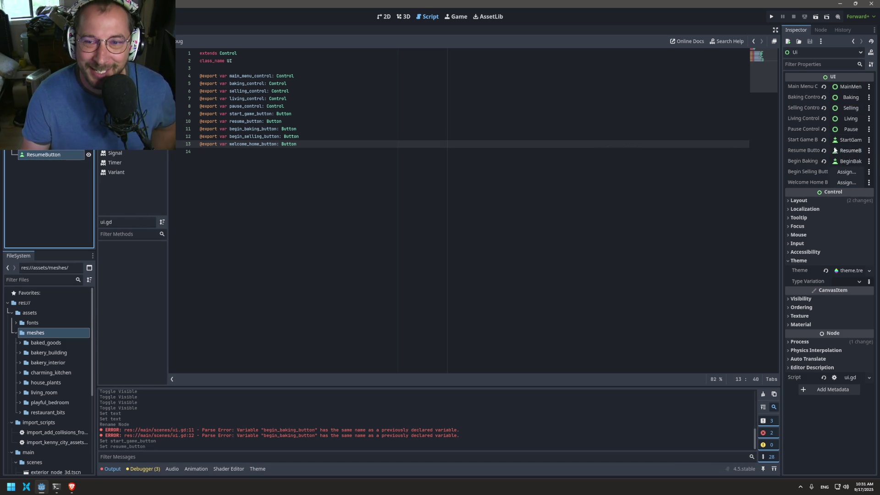
mouse_move(34, 144)
mouse_down()
mouse_move(682, 155)
mouse_move(844, 175)
mouse_up()
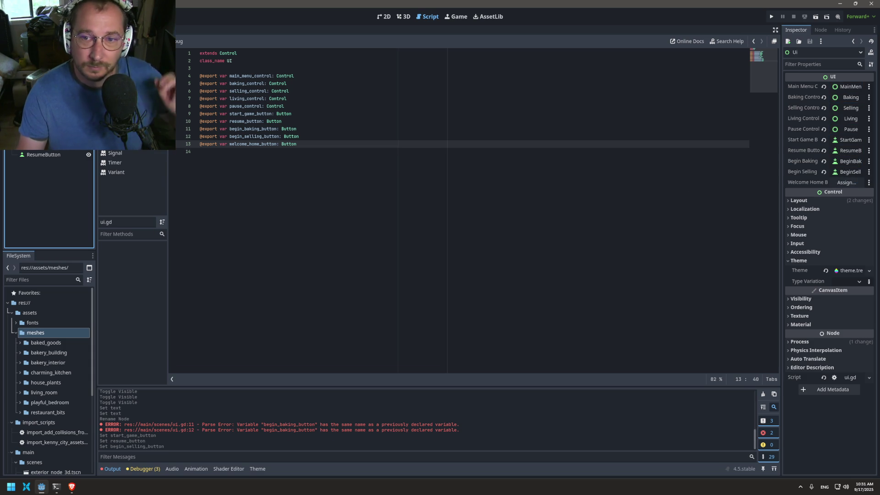
mouse_move(34, 135)
mouse_down()
mouse_move(649, 121)
mouse_move(864, 164)
mouse_move(842, 182)
mouse_up()
key(ctrl+s)
Add a '_ready() -> void:' function stub after the export declarations in ui.gd and save
click(238, 192)
key(Return)
key(BackSpace)
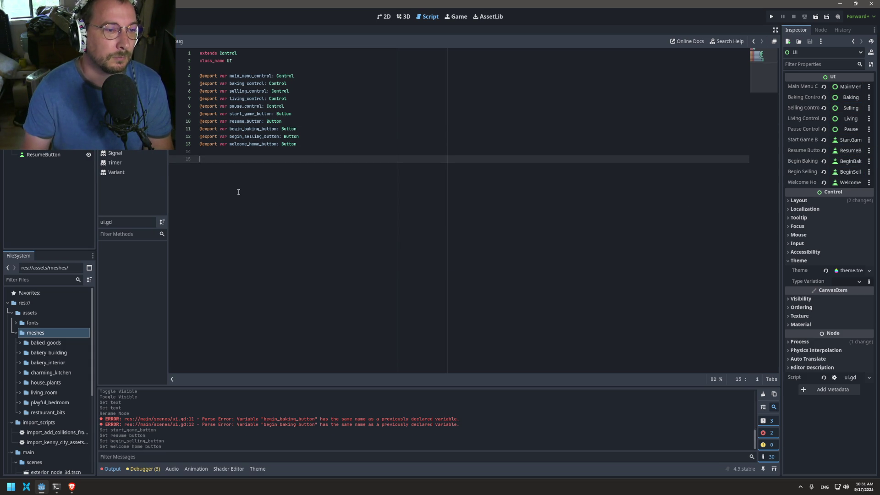
text(func_ready() -> v)
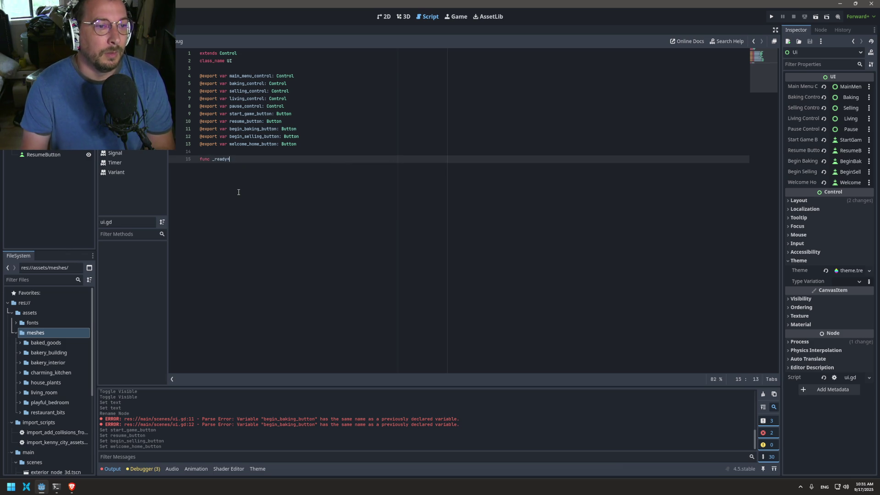
text(oid:)
key(Return)
text(pass)
key(ctrl+s)
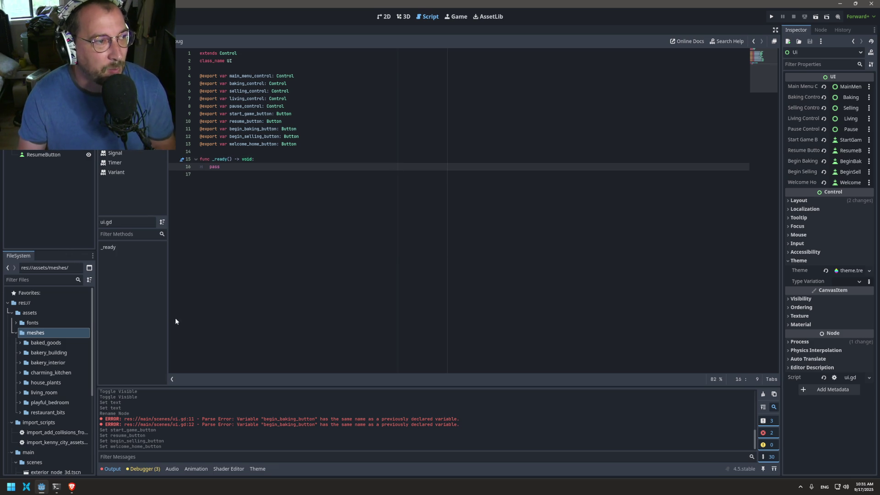
click(80, 484)
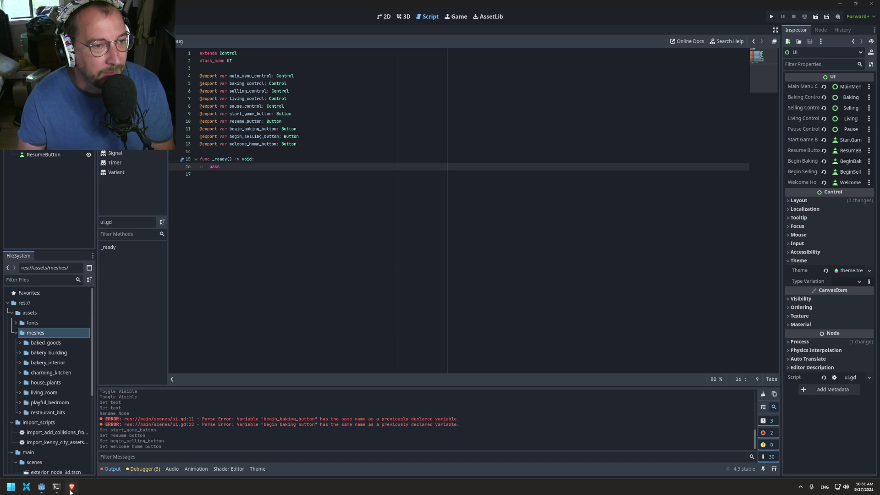
Search the web for 'godot get classes export variable' and open the GDScript exported properties docs
click(71, 487)
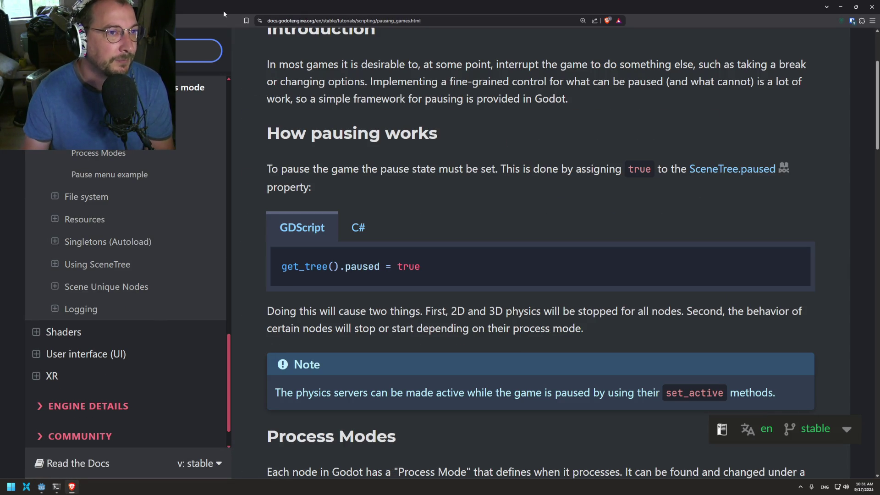
click(289, 20)
text(get cl)
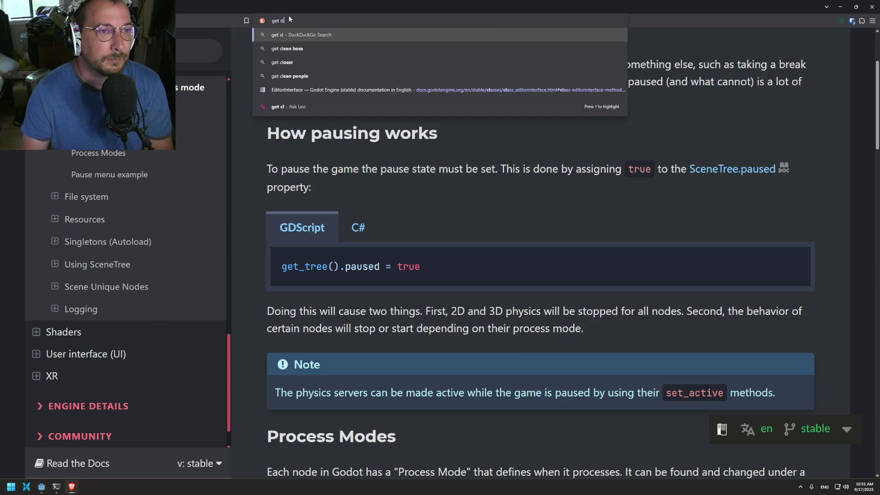
key(BackSpace)
key(BackSpace)
key(BackSpace)
text(godot )
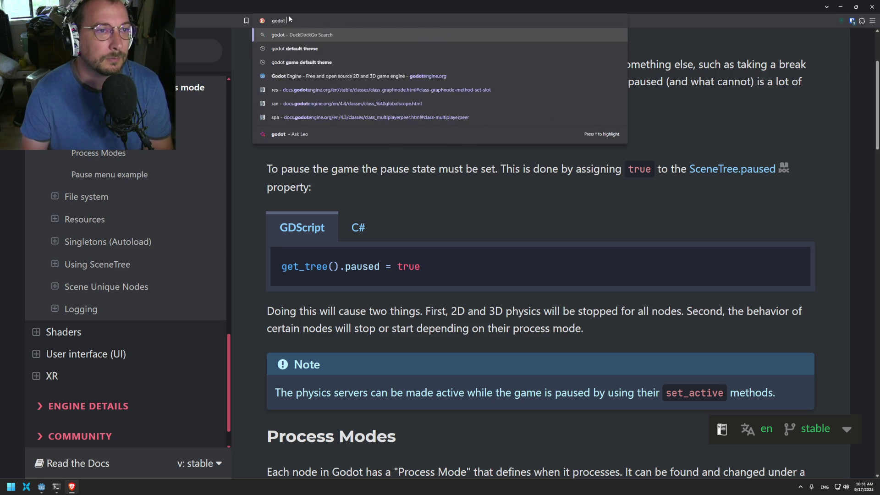
text(get classes )
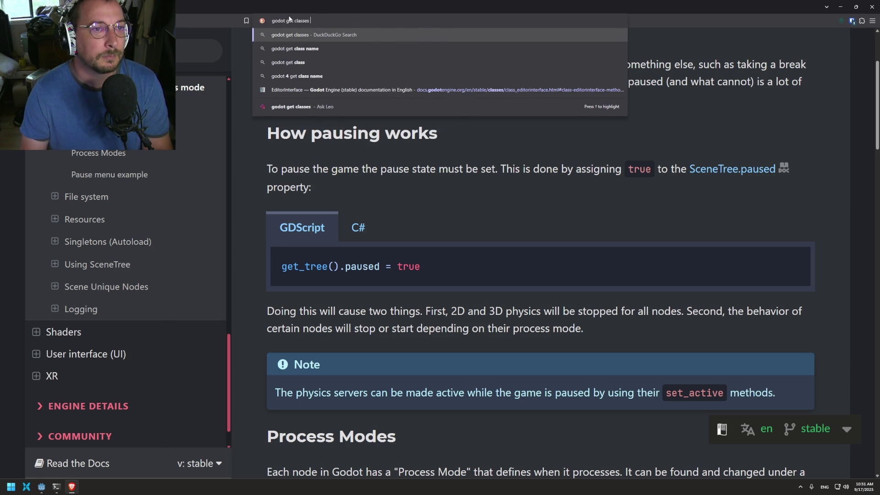
text(export varai)
key(BackSpace)
key(BackSpace)
text(iabe)
key(BackSpace)
text(le)
key(Return)
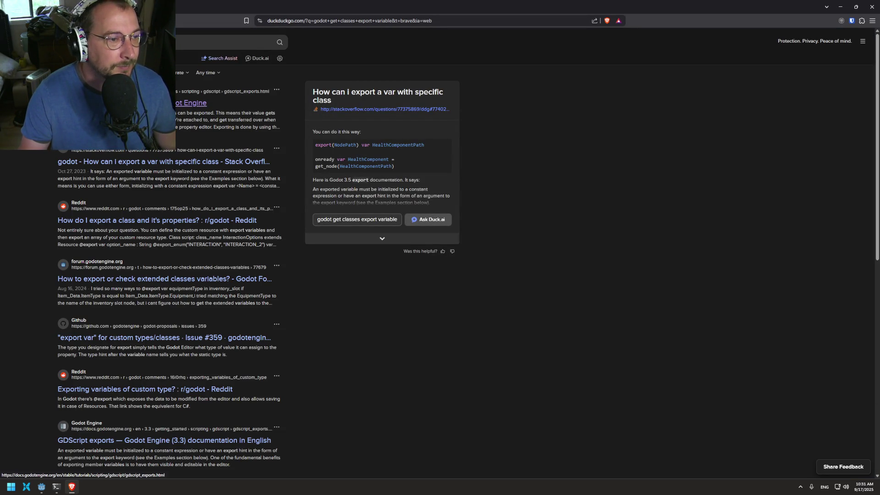
click(191, 102)
scroll(434, 188, down, 6)
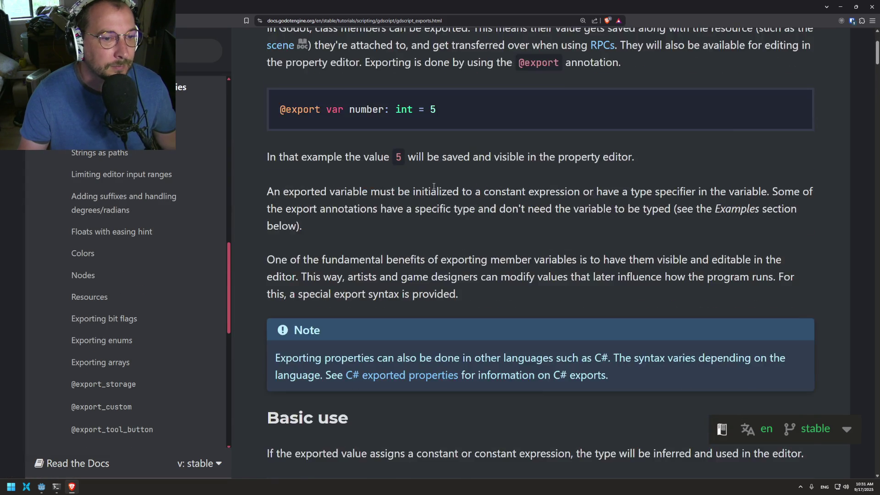
scroll(434, 179, up, 5)
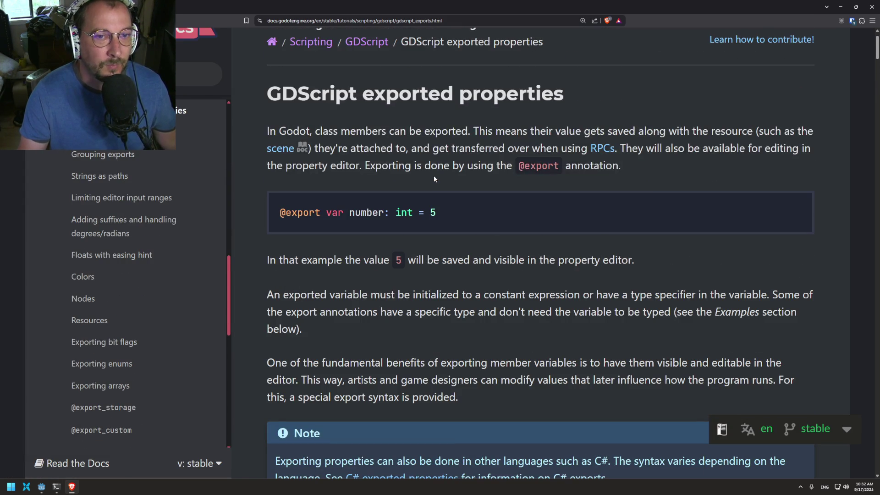
scroll(433, 178, down, 10)
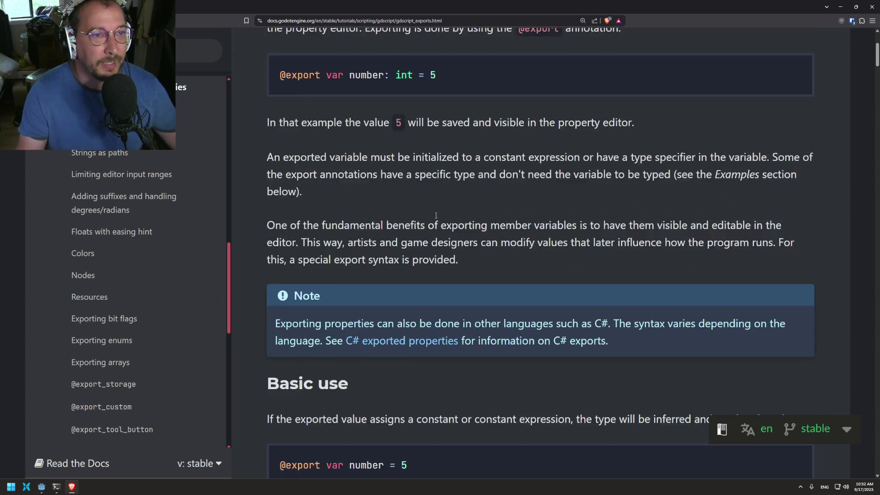
scroll(436, 213, down, 10)
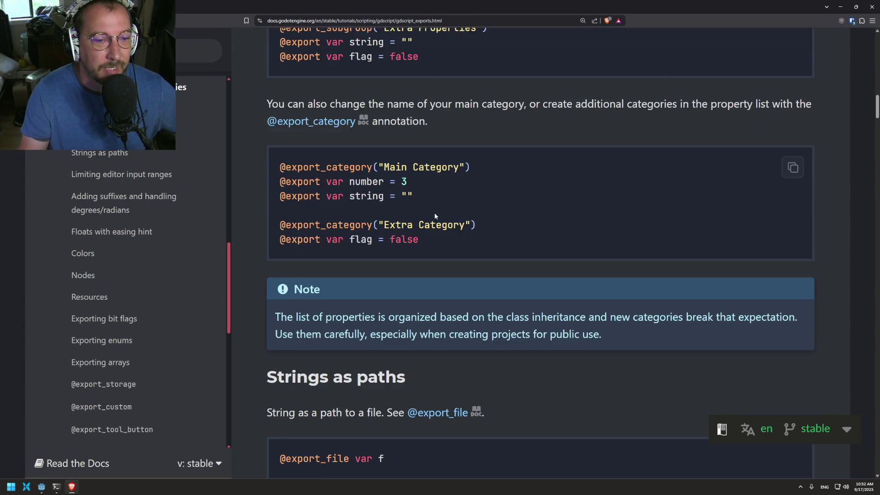
scroll(434, 202, down, 6)
scroll(433, 204, down, 15)
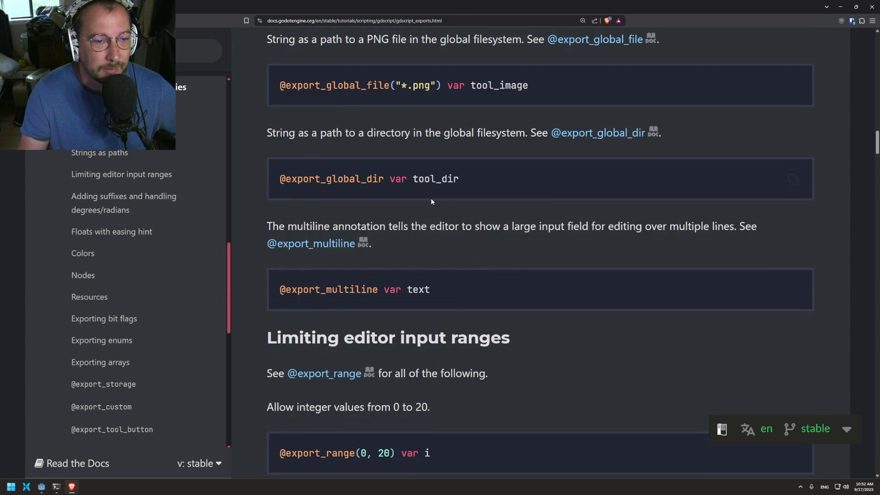
scroll(433, 198, down, 14)
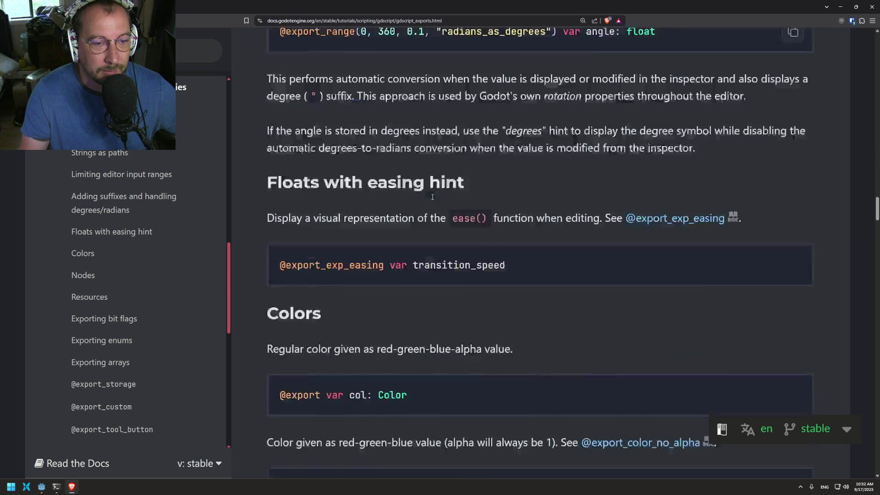
scroll(433, 202, down, 4)
scroll(433, 202, down, 20)
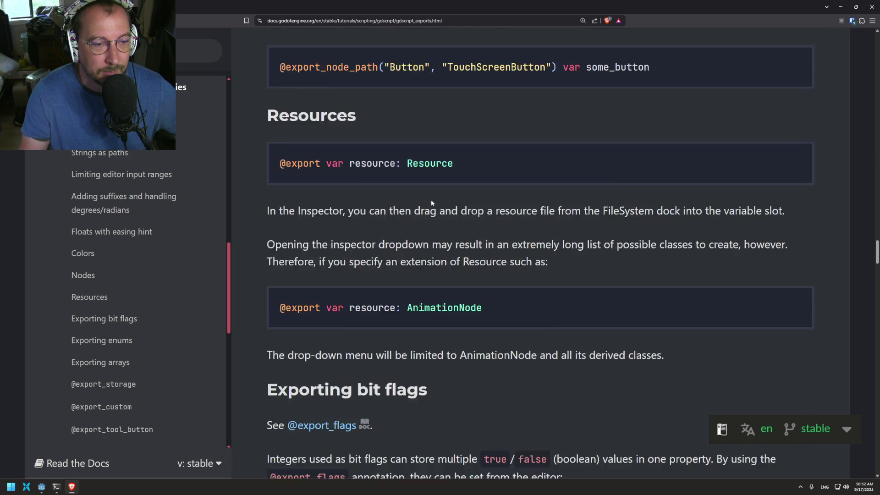
scroll(431, 203, down, 12)
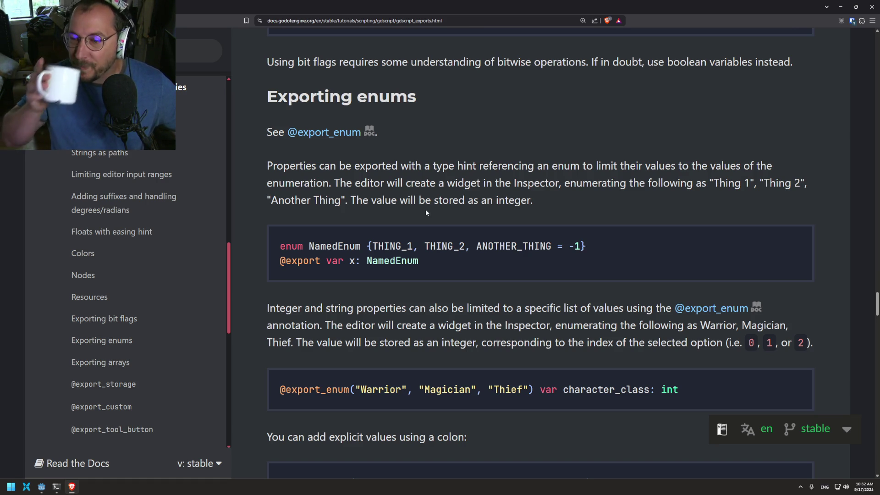
scroll(458, 158, down, 15)
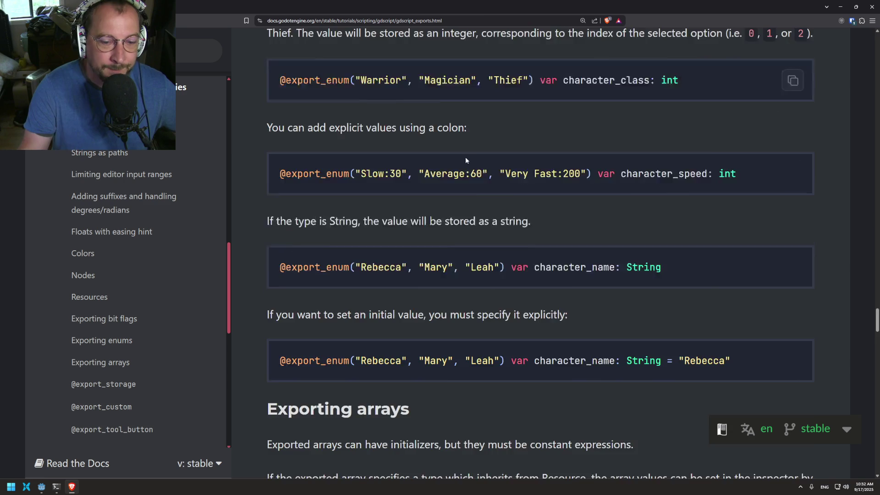
scroll(463, 158, down, 15)
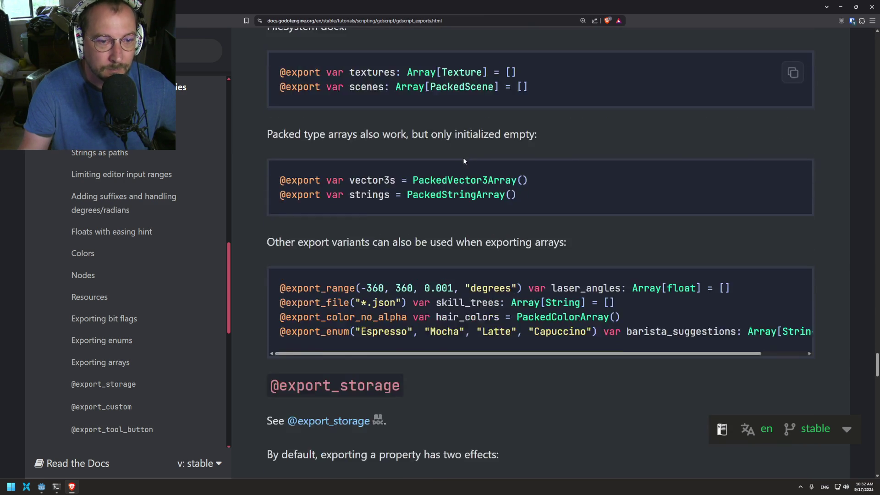
scroll(464, 159, down, 10)
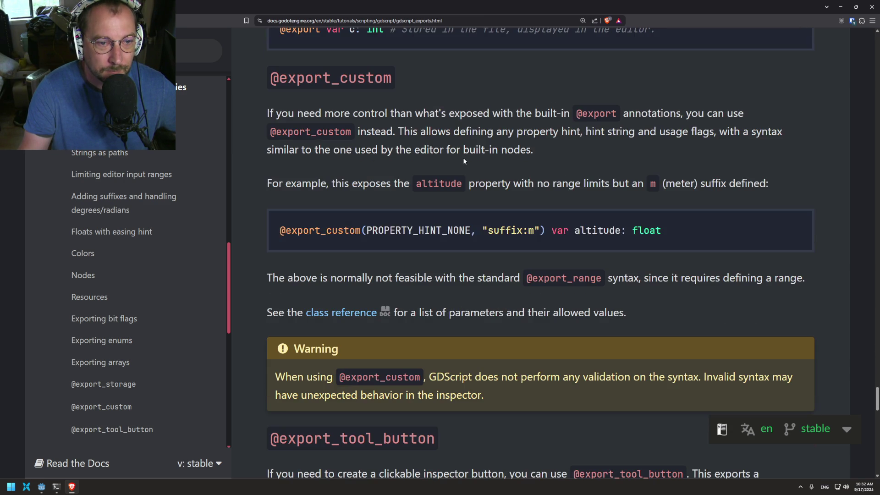
scroll(463, 157, down, 3)
scroll(463, 158, down, 10)
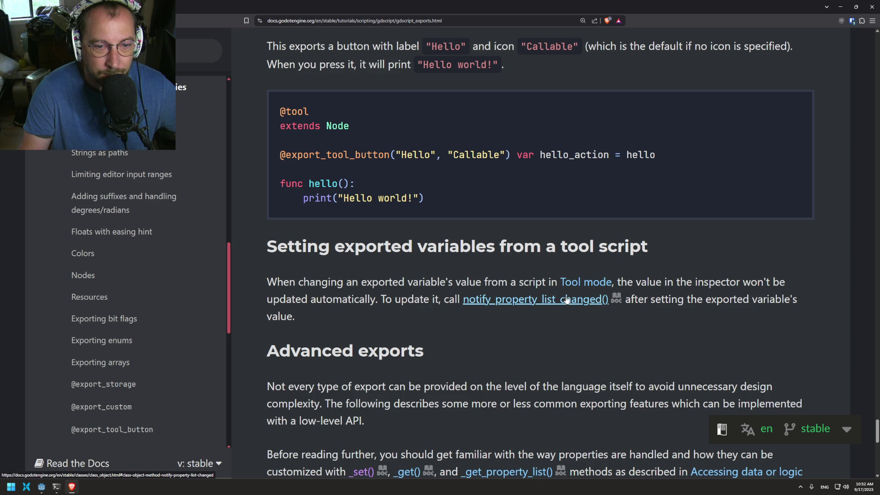
scroll(556, 331, down, 2)
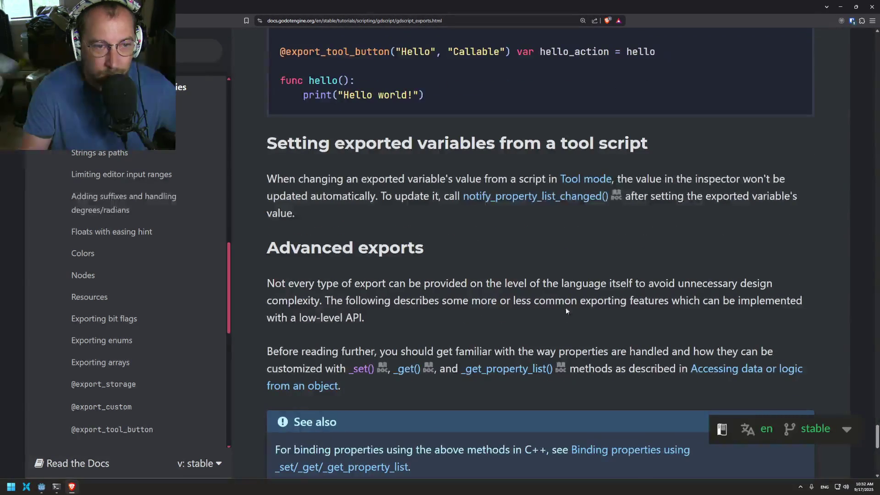
scroll(581, 265, down, 1)
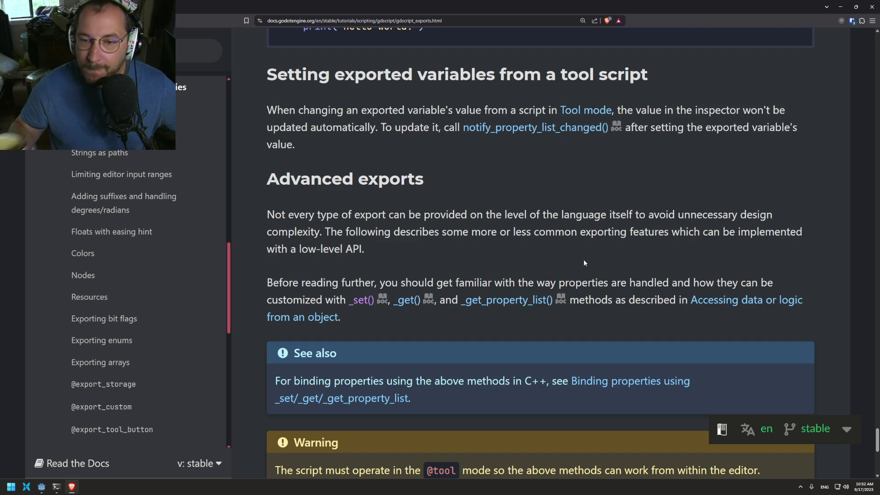
scroll(636, 238, down, 2)
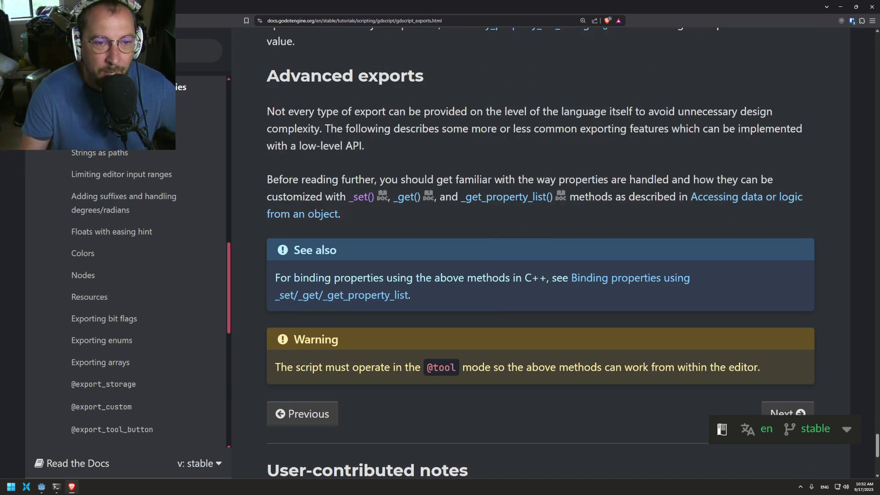
click(500, 198)
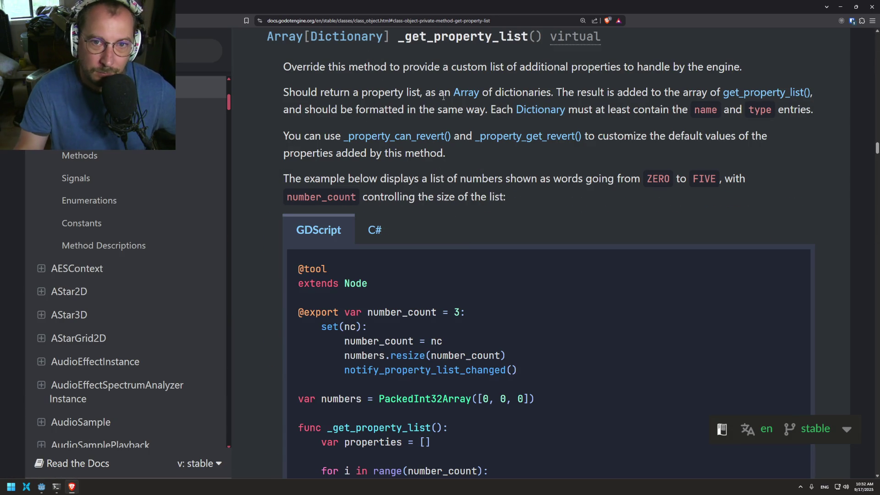
Highlight the name, type, hint and hint_string keys in the _get_property_list() example code
scroll(392, 124, down, 3)
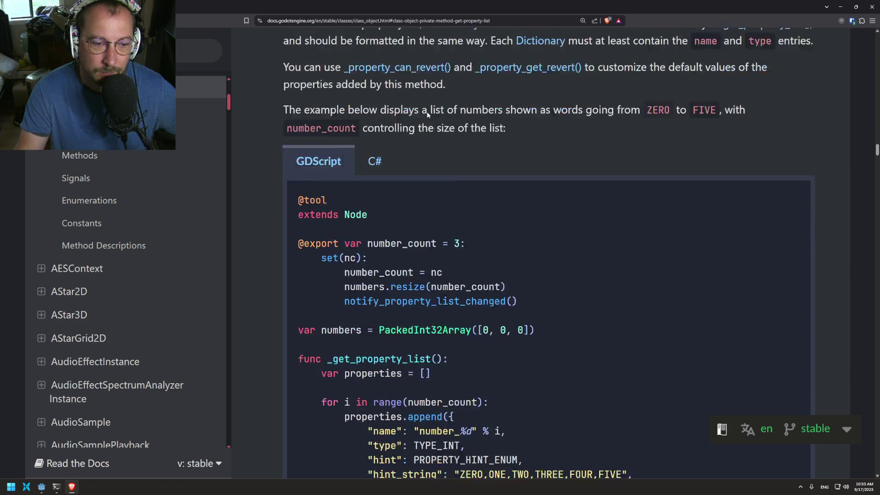
double_click(377, 366)
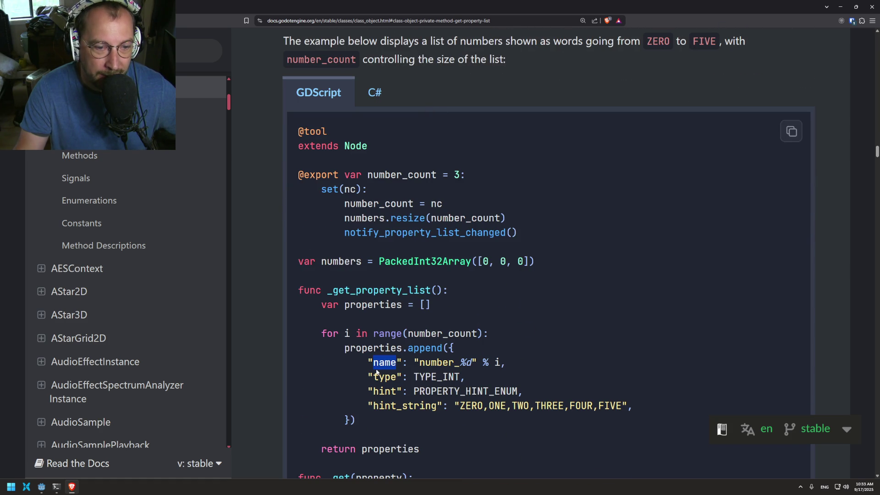
double_click(391, 377)
double_click(383, 392)
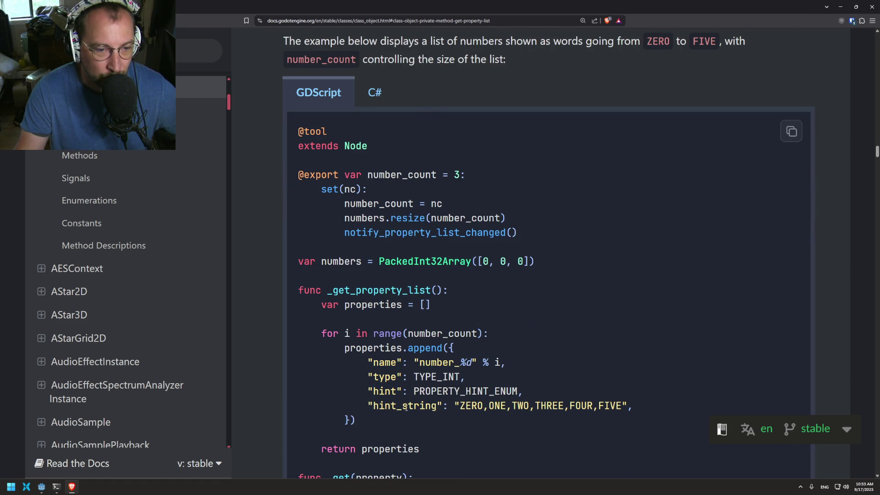
double_click(404, 406)
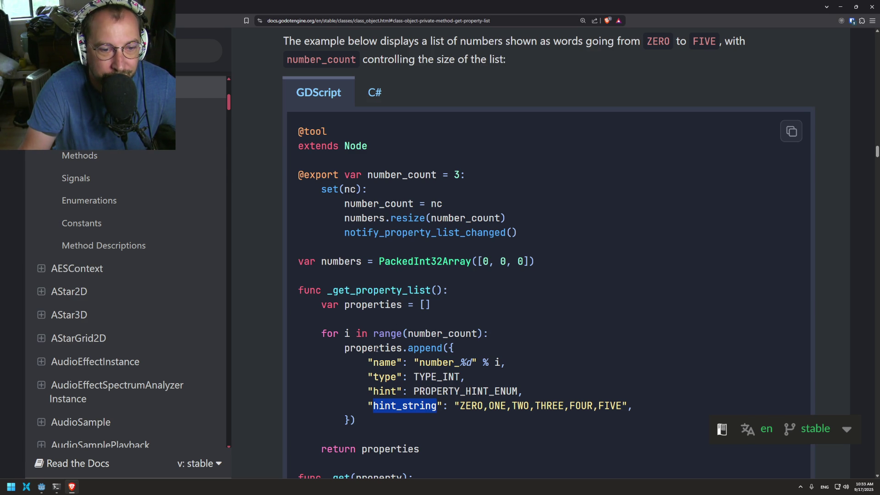
double_click(381, 363)
double_click(379, 392)
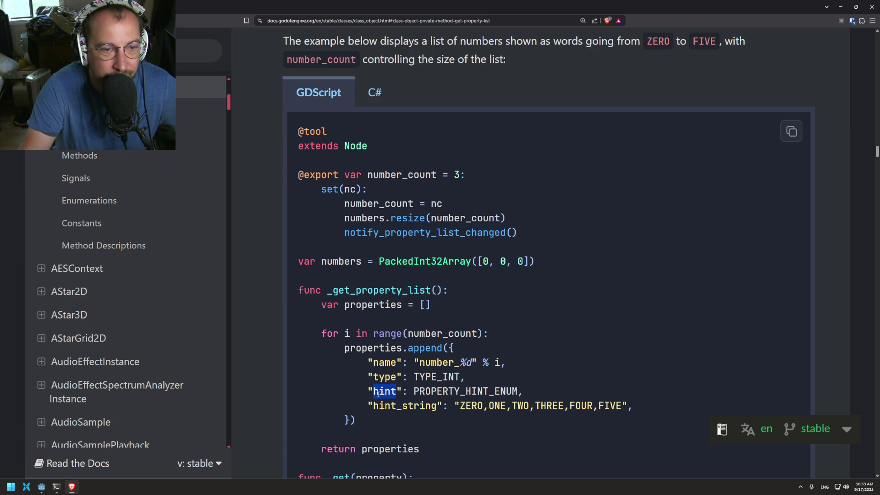
Scroll further down the example, then shrink the docs window over the Godot editor
scroll(375, 337, down, 4)
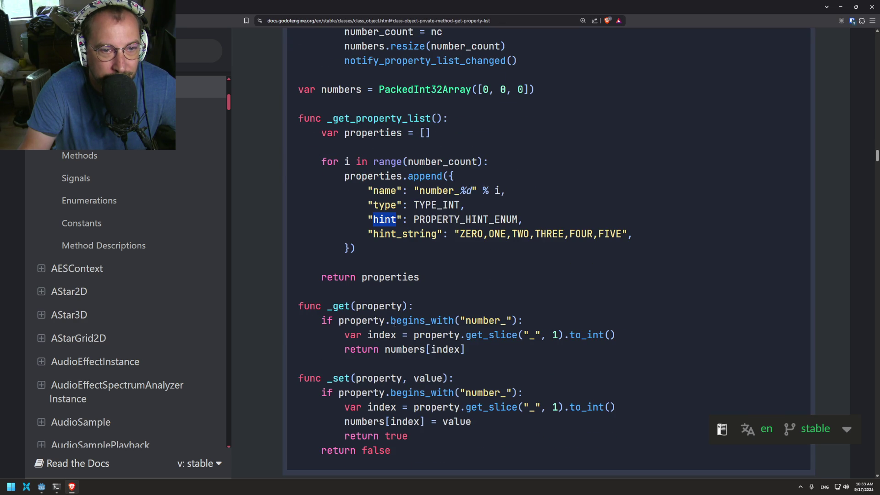
scroll(394, 323, down, 6)
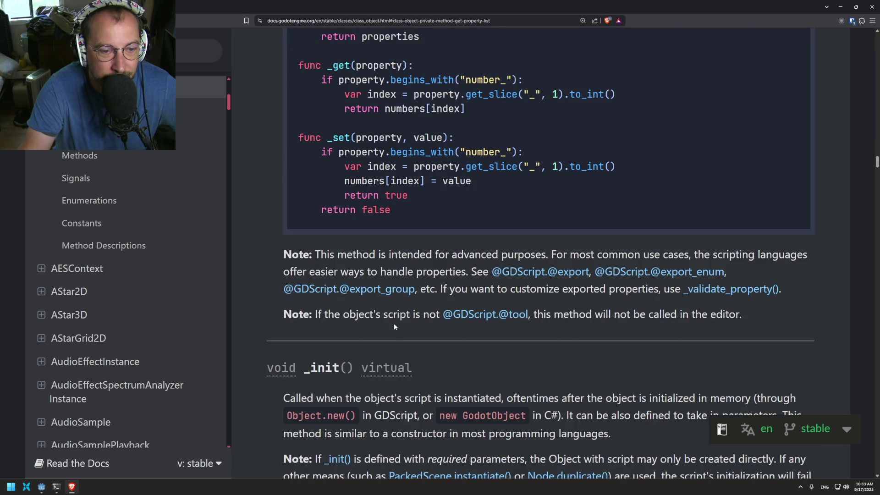
scroll(394, 323, down, 3)
scroll(394, 324, down, 4)
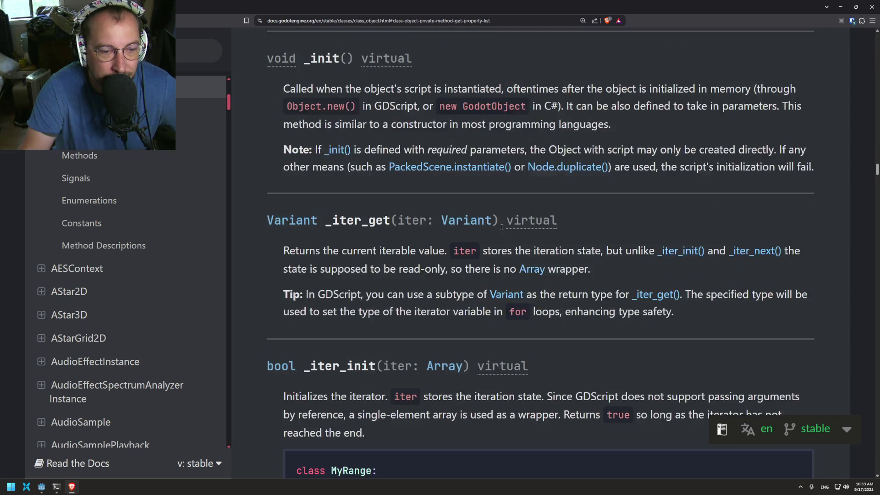
click(856, 7)
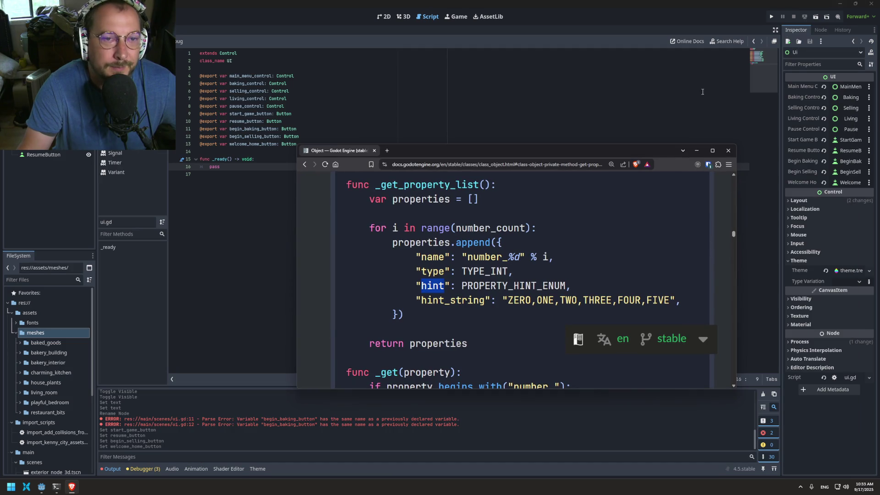
Hide the docs browser and select ui.gd's exported variable lines 4–13
click(696, 150)
click(269, 197)
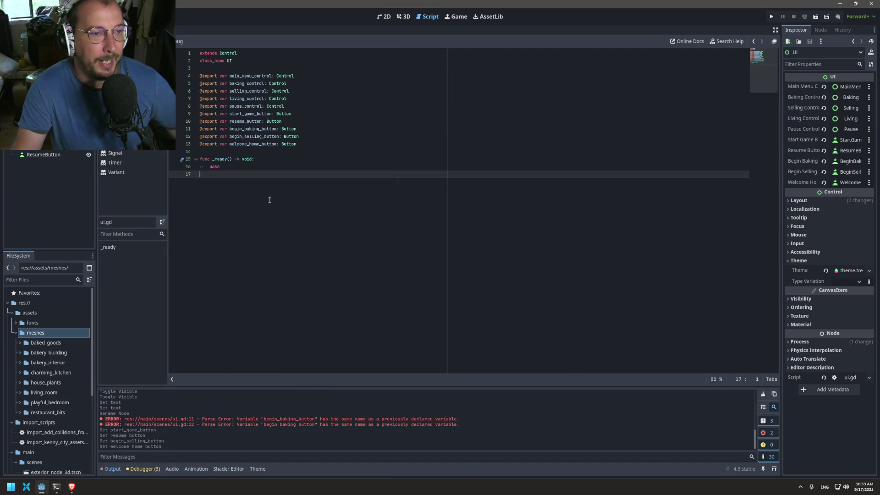
mouse_move(299, 144)
mouse_down()
mouse_move(288, 75)
mouse_move(288, 83)
mouse_up()
Step back four times through script history (Alt+Left) until game.gd is showing
key(alt+Left)
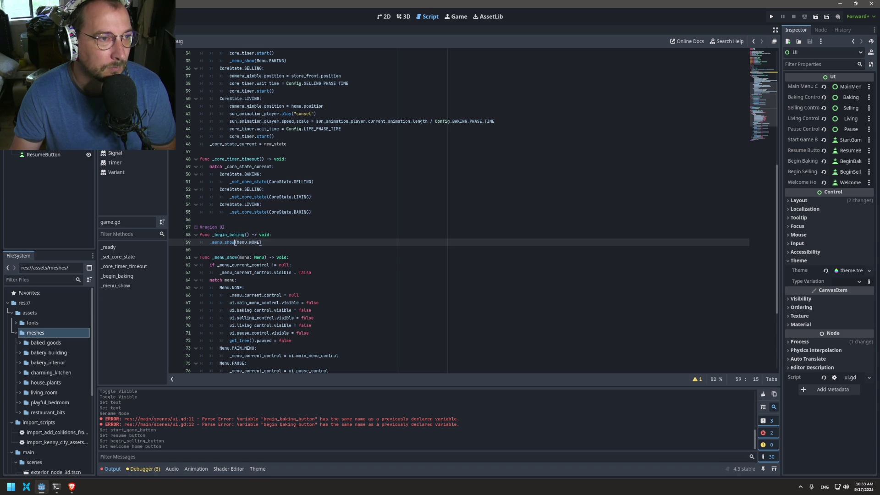
key(alt+Left)
key(alt+Left)
key(alt+Left)
key(alt+Left)
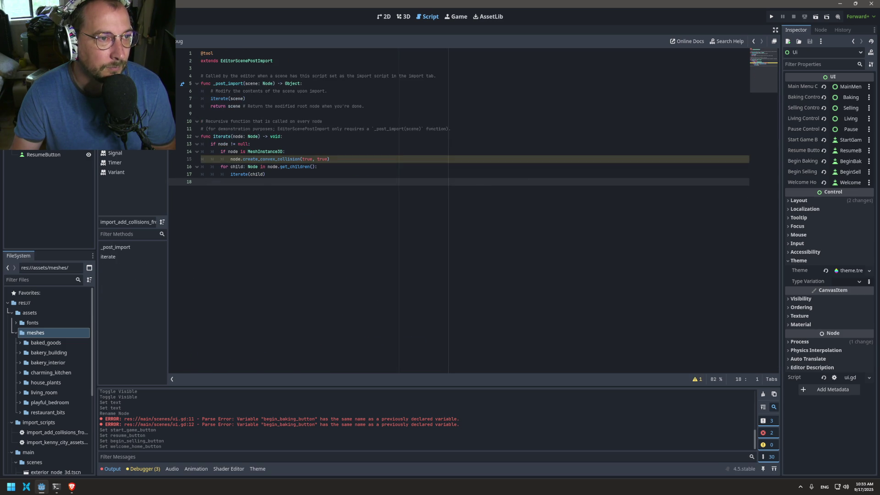
key(alt+Left)
key(alt+Left)
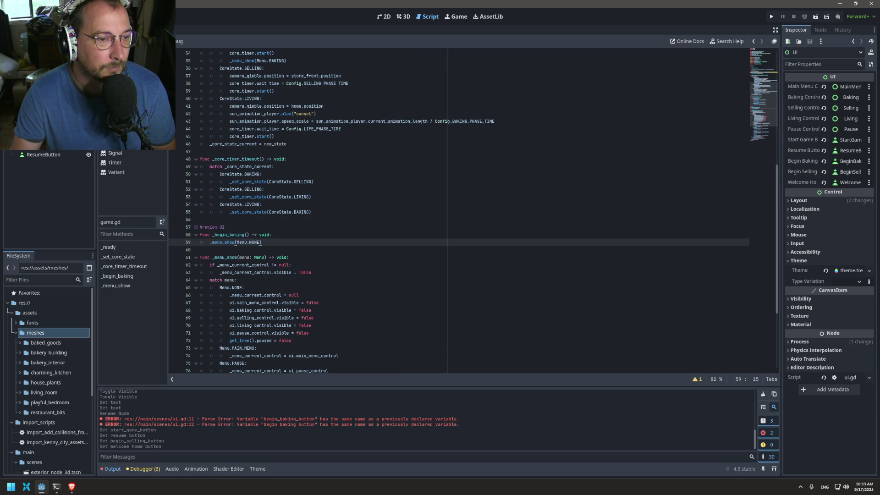
key(alt+Left)
drag(300, 144, 179, 80)
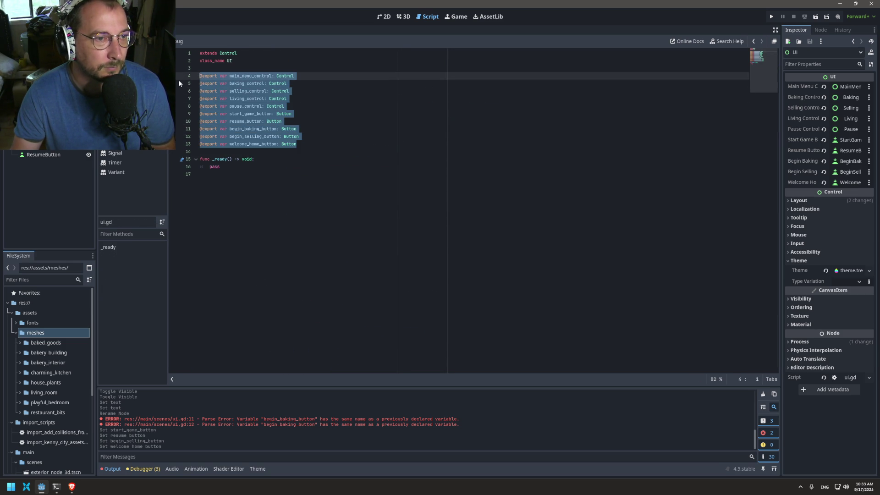
key(ctrl+c)
triple_click(227, 167)
key(ctrl+v)
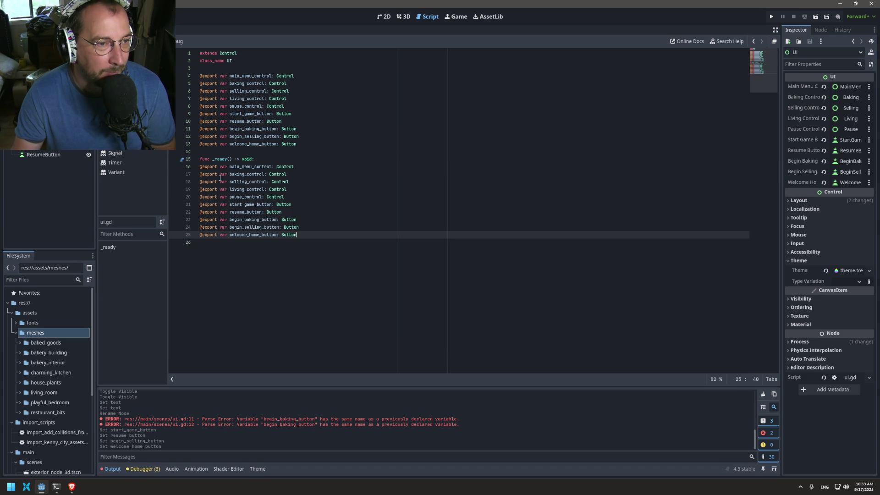
drag(227, 167, 200, 167)
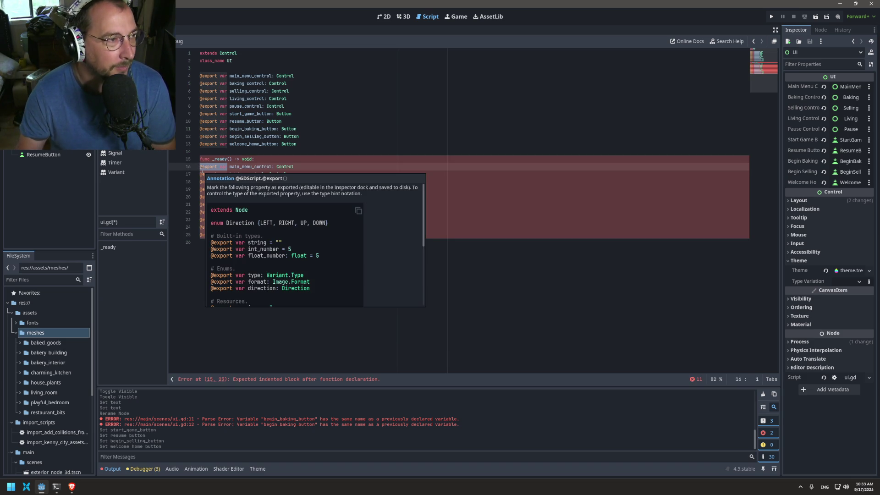
drag(297, 234, 251, 212)
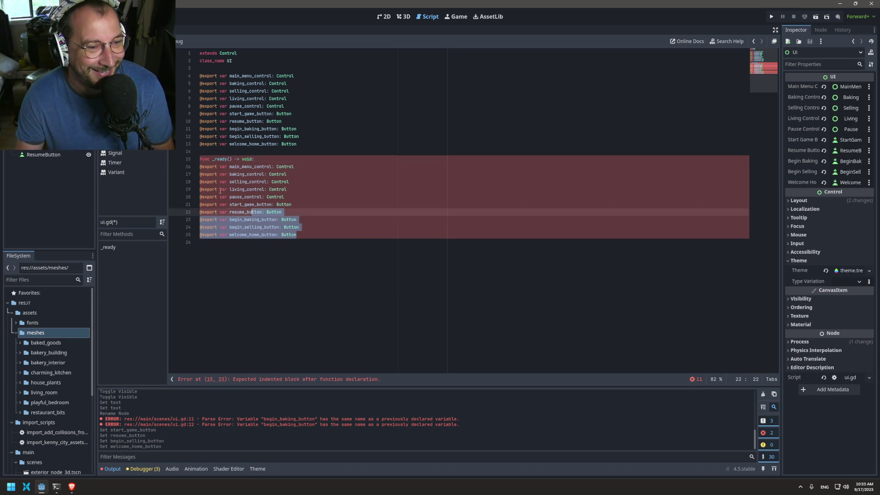
shift+click(200, 166)
key(Tab)
click(201, 167)
click(238, 167)
key(BackSpace)
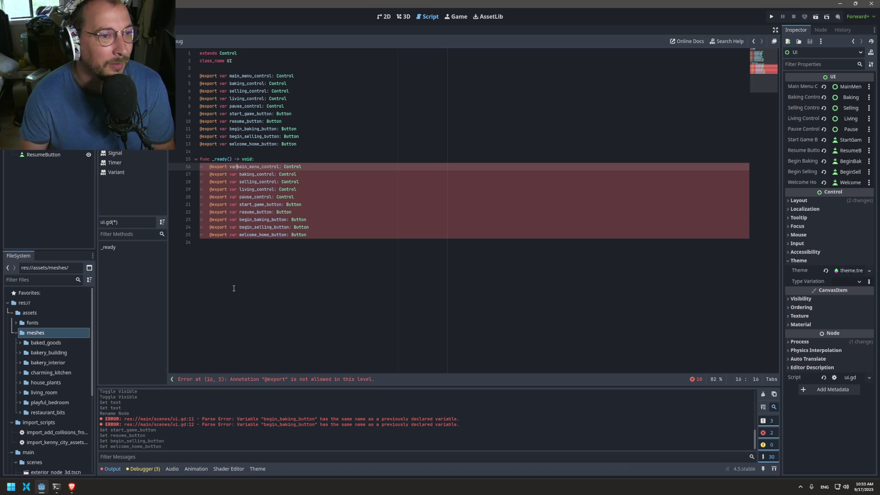
key(ctrl+BackSpace)
key(ctrl+BackSpace)
key(BackSpace)
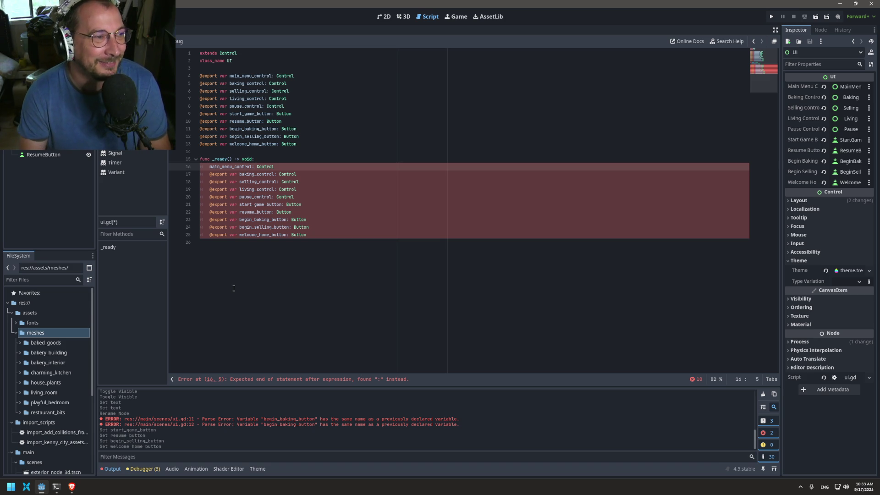
text(v)
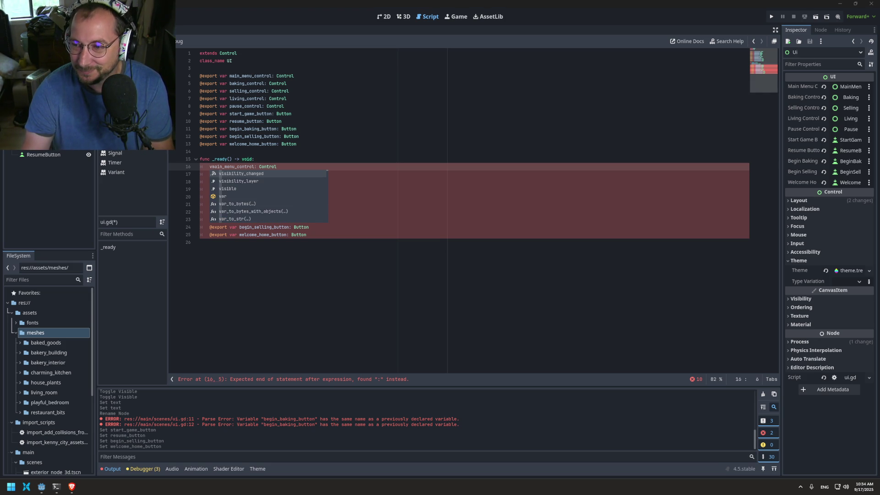
key(alt+Tab)
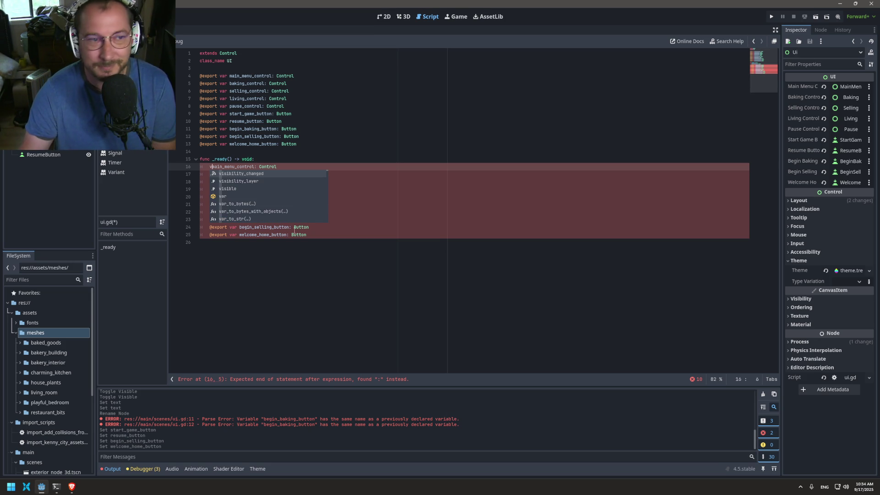
key(BackSpace)
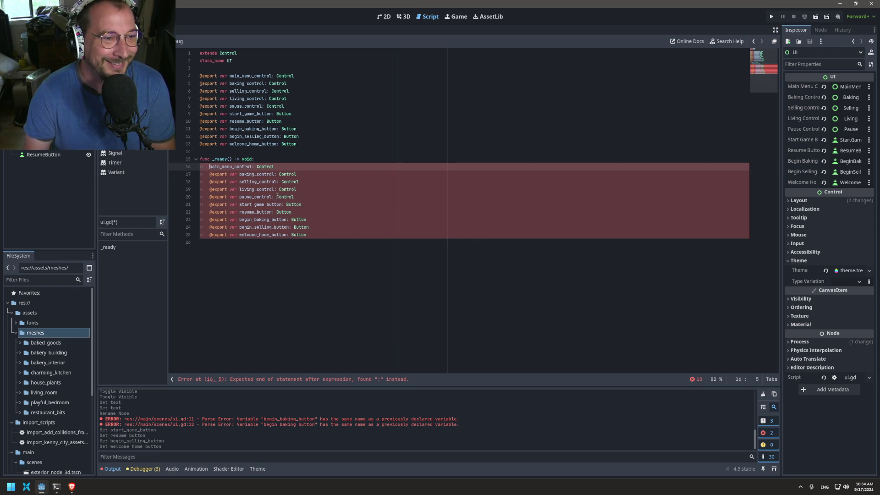
text(assert)
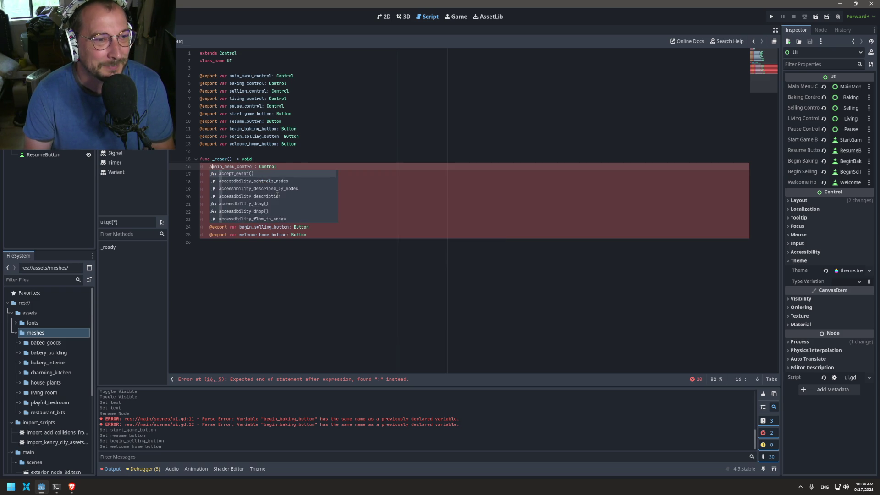
text(()
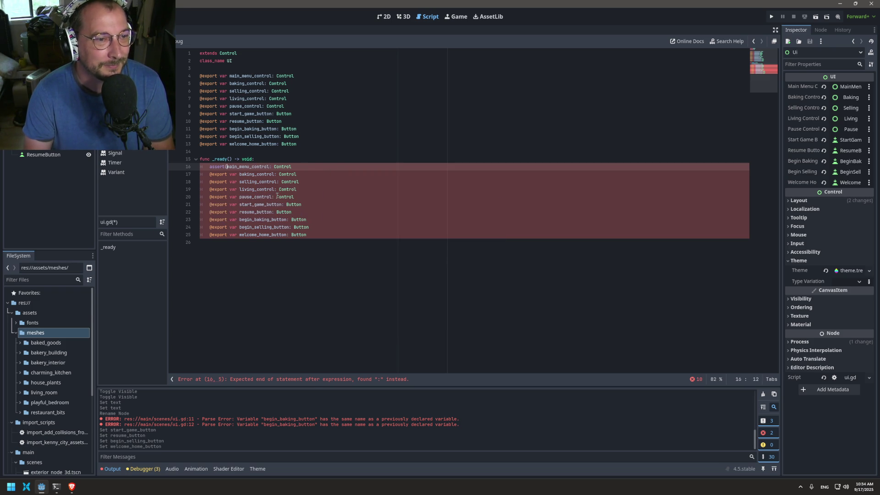
key(ctrl+c)
click(238, 174)
key(shift+Home)
key(ctrl+v)
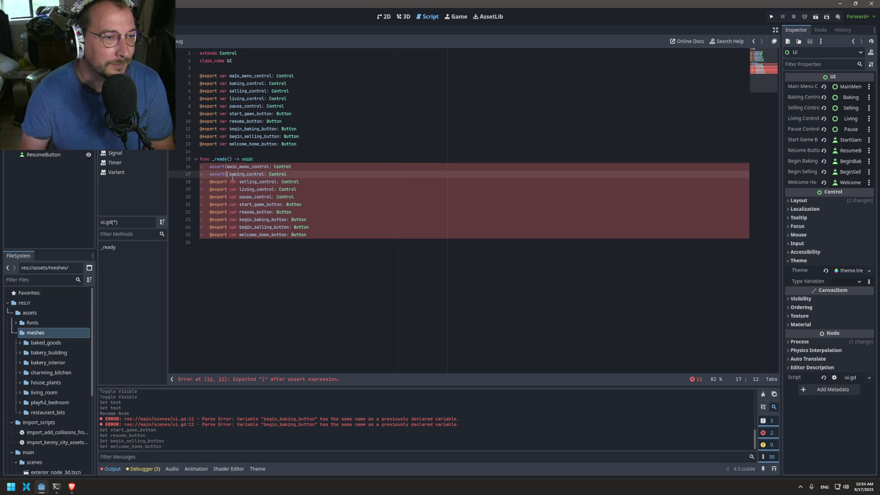
drag(241, 183, 209, 182)
key(ctrl+f)
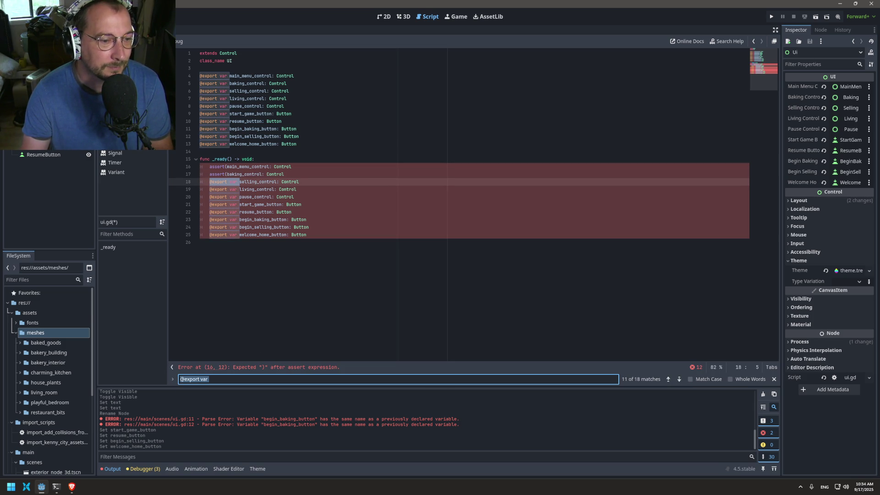
key(ctrl+r)
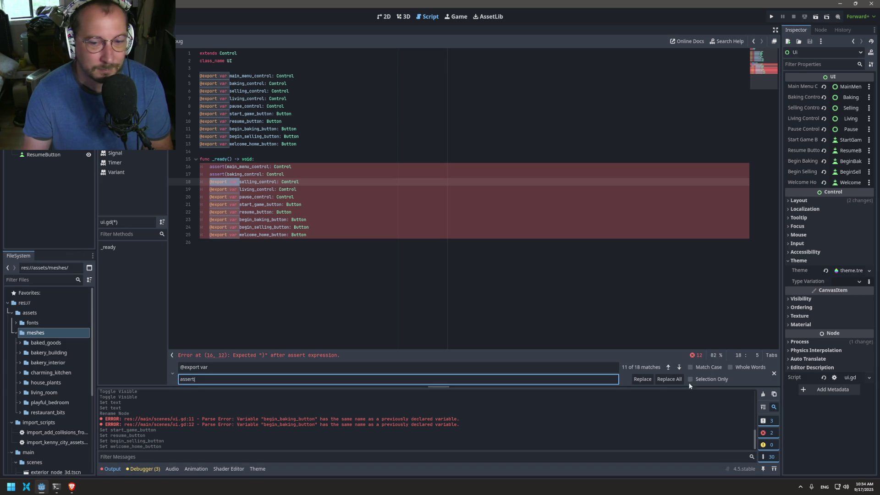
click(642, 381)
click(642, 380)
click(642, 381)
click(642, 381)
click(641, 382)
click(640, 383)
click(641, 384)
click(640, 383)
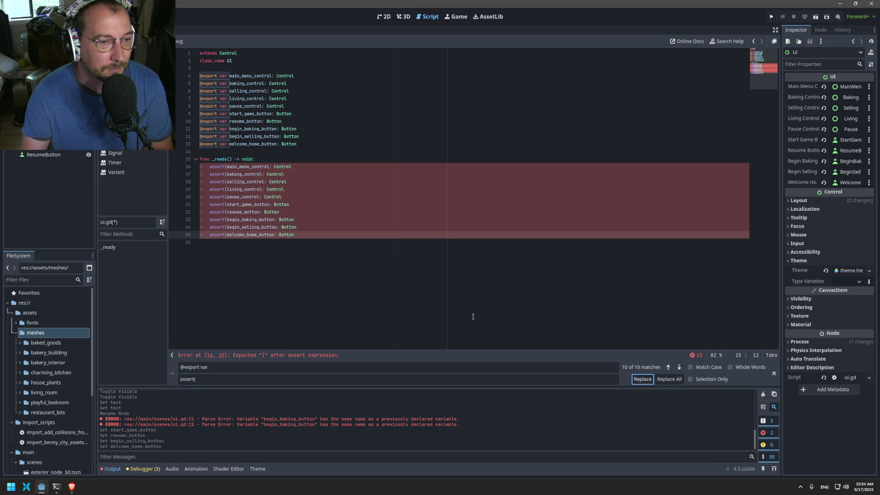
Change the search text to ': Control' and prepare to edit the replacement
drag(268, 168, 293, 168)
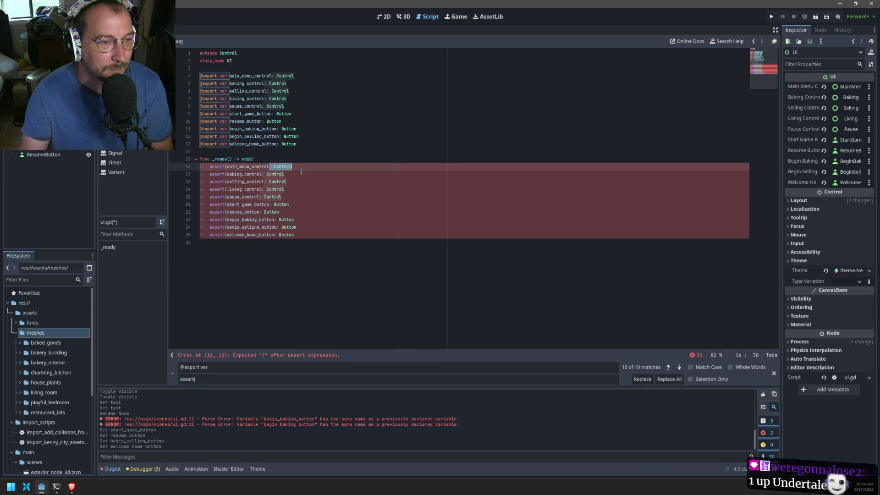
click(200, 367)
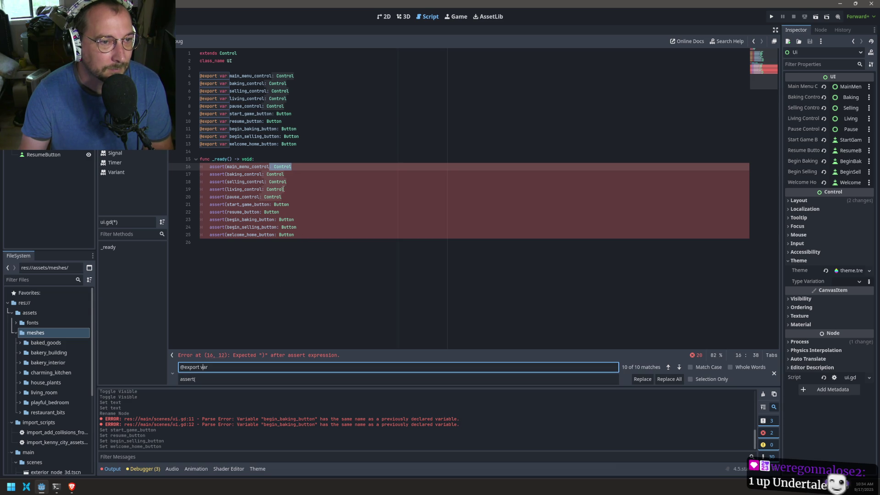
click(205, 169)
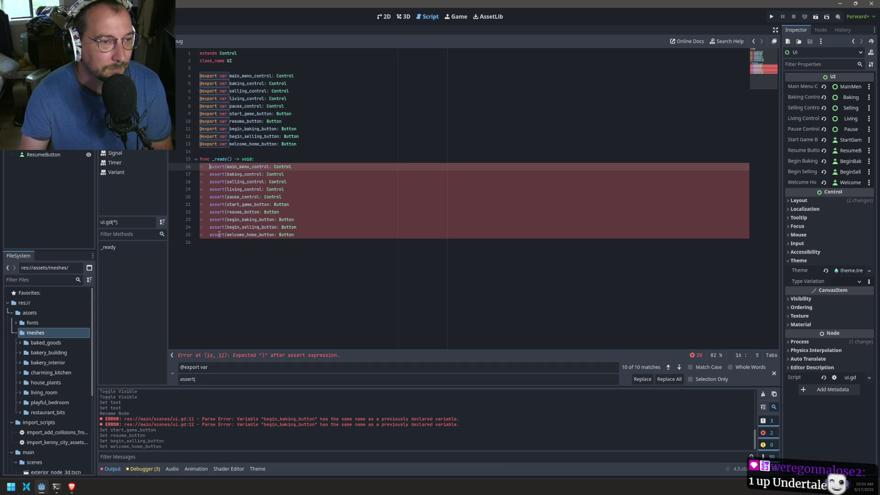
click(215, 367)
key(ctrl+a)
key(ctrl+v)
click(216, 378)
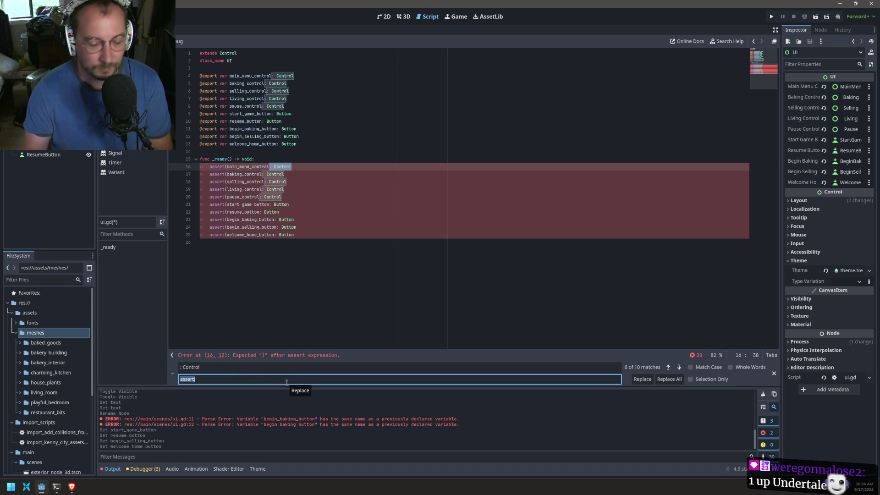
Set the replacement text to '== null, "is null")'
key(BackSpace)
text(== null, ")
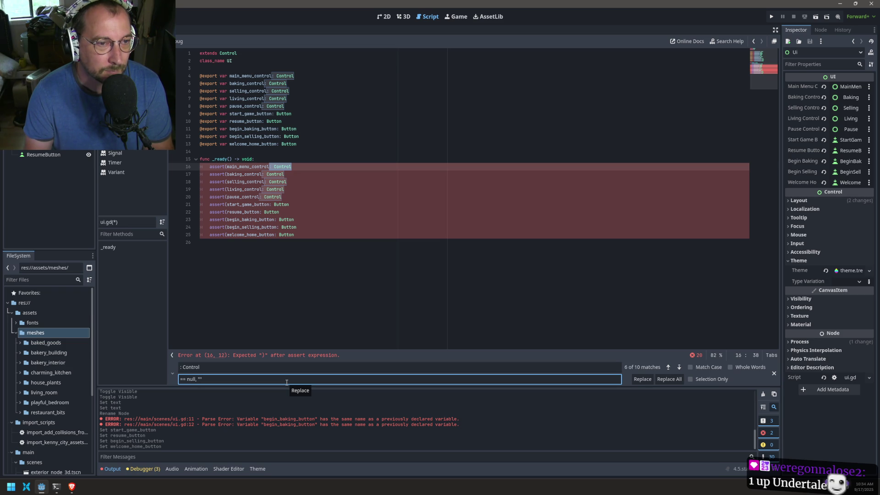
text(")
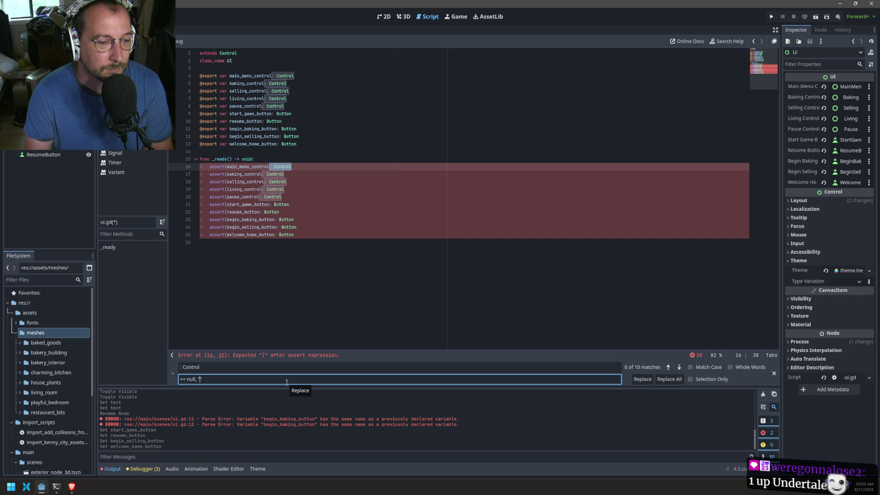
text(is Missing)
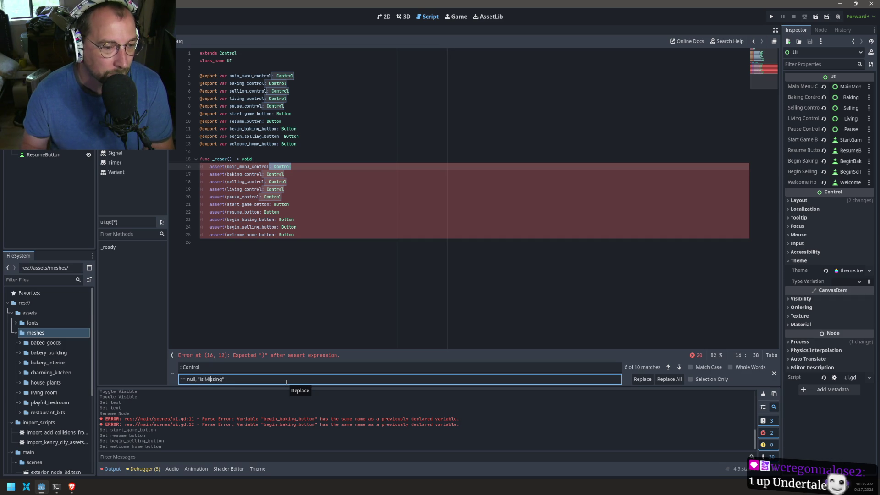
key(Right)
key(Right)
key(Right)
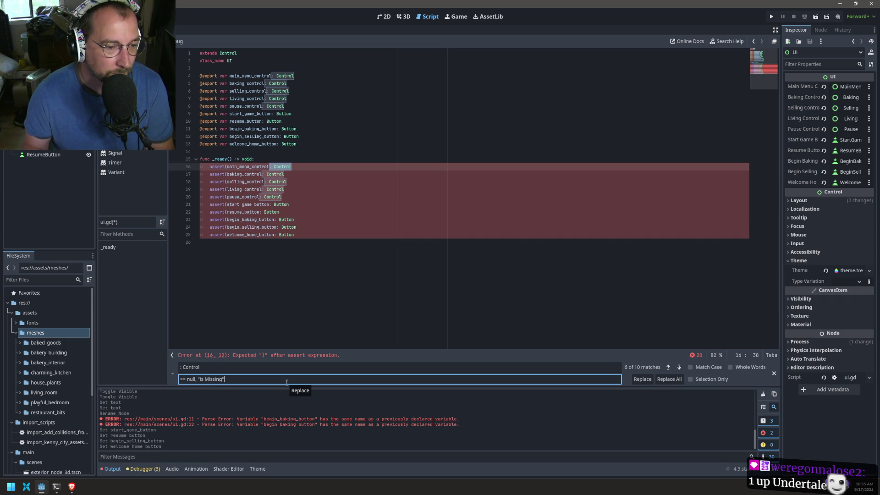
key(BackSpace)
key(BackSpace)
key(BackSpace)
text(null"))
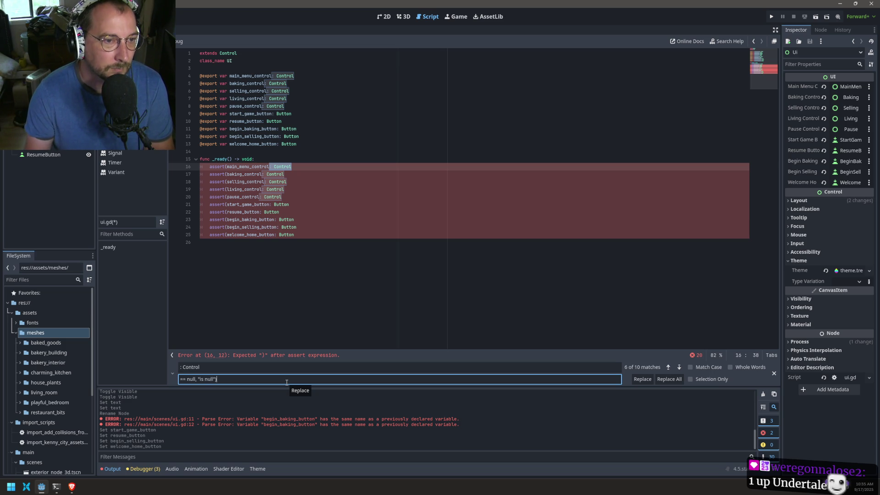
click(641, 379)
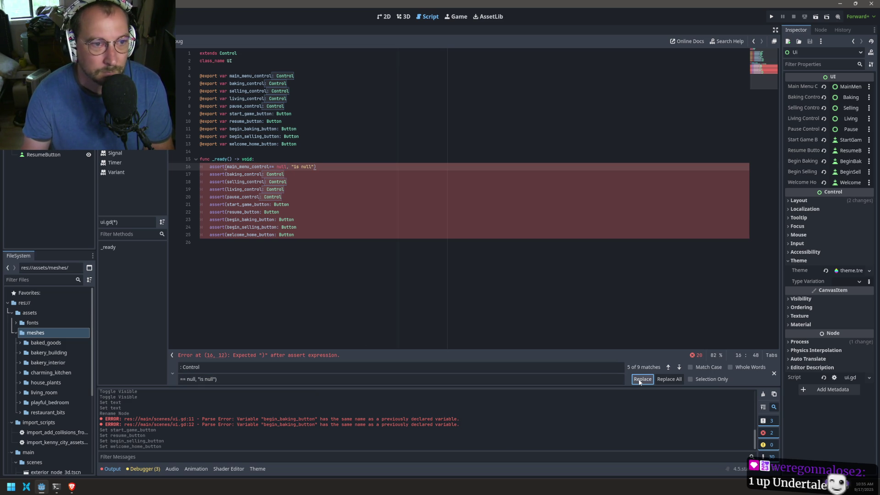
click(639, 380)
click(640, 381)
click(639, 381)
click(640, 380)
click(640, 381)
click(640, 381)
key(ctrl+z)
key(ctrl+z)
key(ctrl+z)
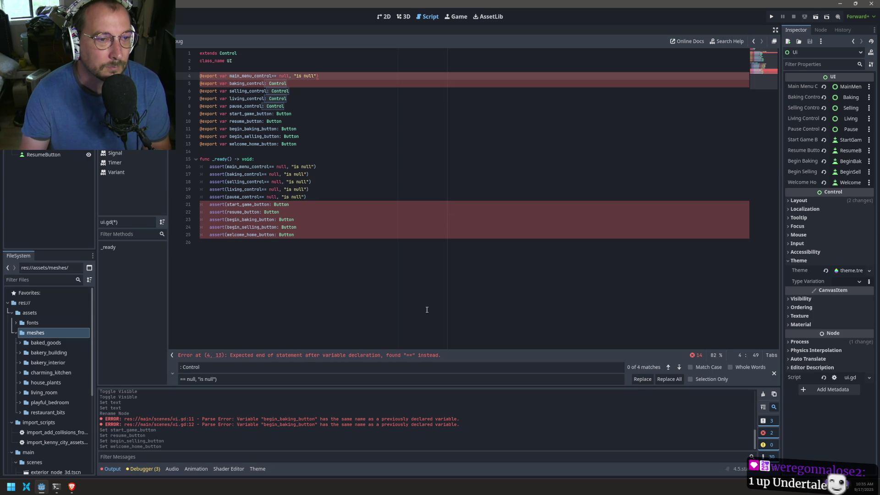
key(ctrl+z)
key(ctrl+z)
key(ctrl+z)
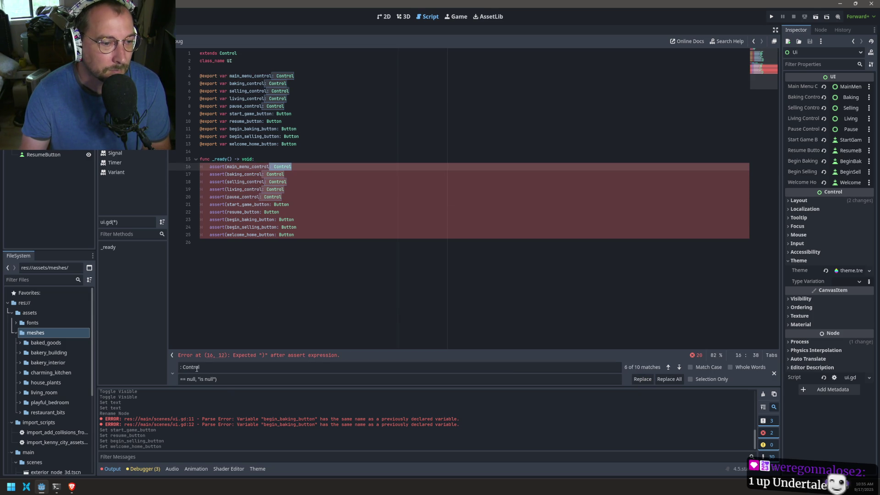
click(181, 380)
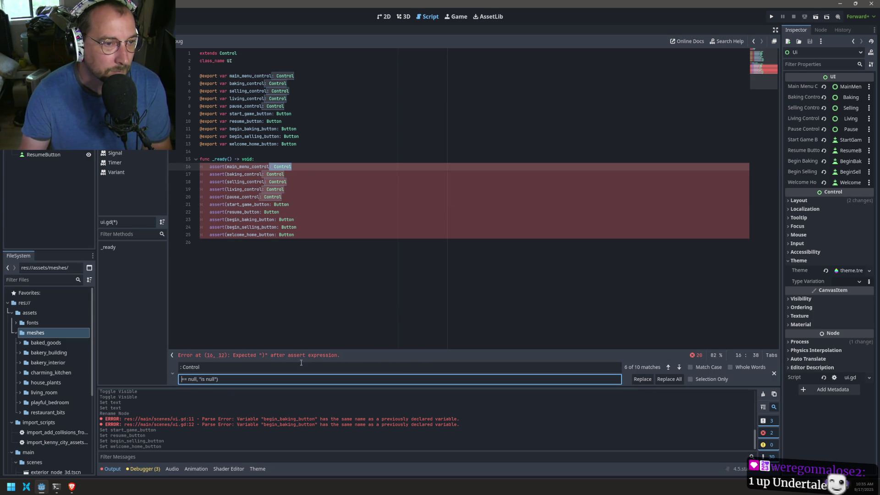
click(642, 379)
click(642, 379)
click(643, 381)
click(643, 380)
click(643, 379)
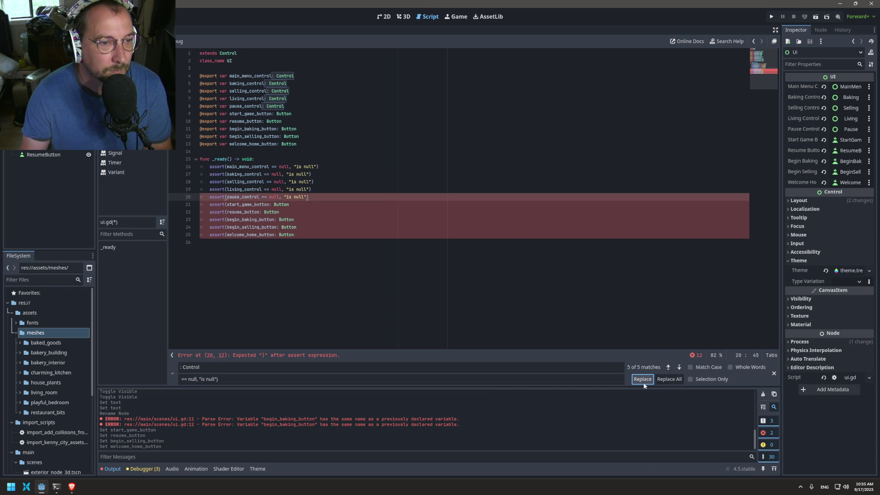
Search for ': Button' and replace it on lines 21–25 with the null check
double_click(196, 368)
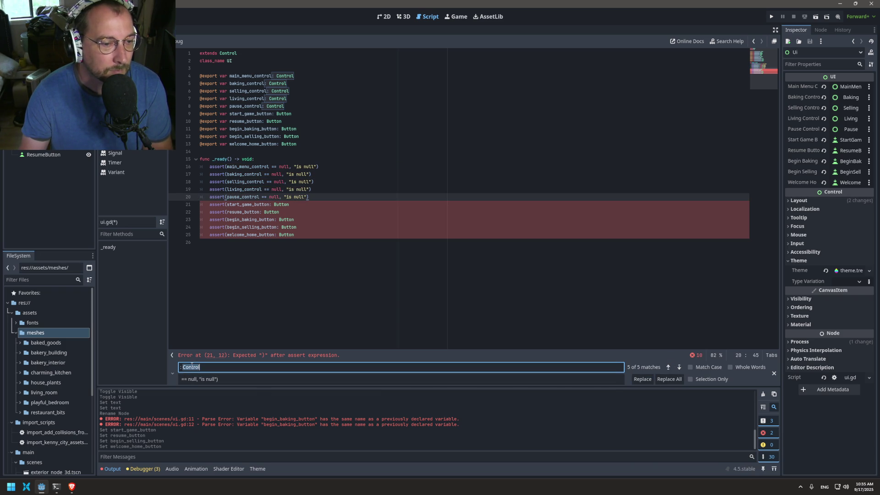
text(Button)
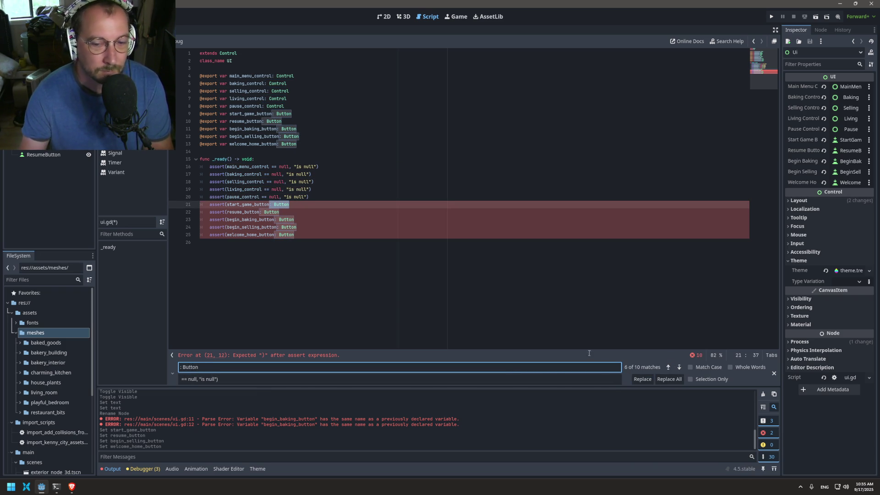
click(633, 380)
click(635, 381)
click(635, 381)
click(634, 381)
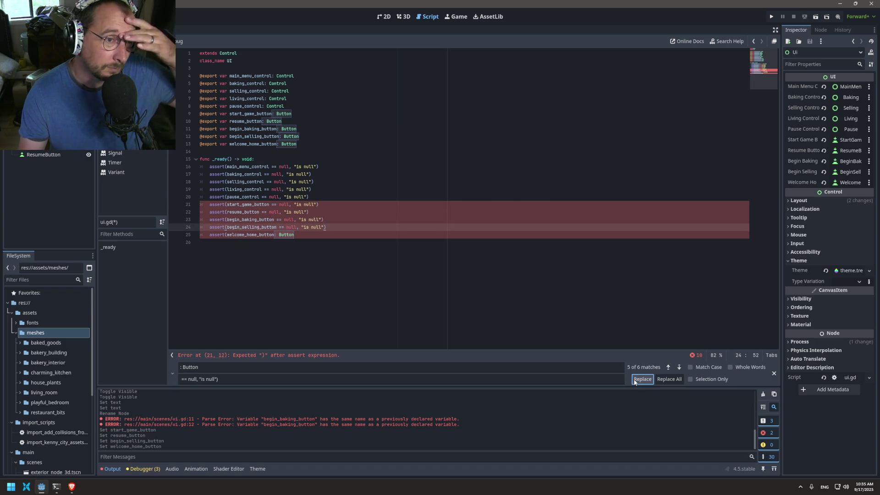
click(635, 380)
click(247, 182)
Insert main_menu_control before 'is null' in line 16's assert message
double_click(266, 167)
click(296, 166)
key(ctrl+v)
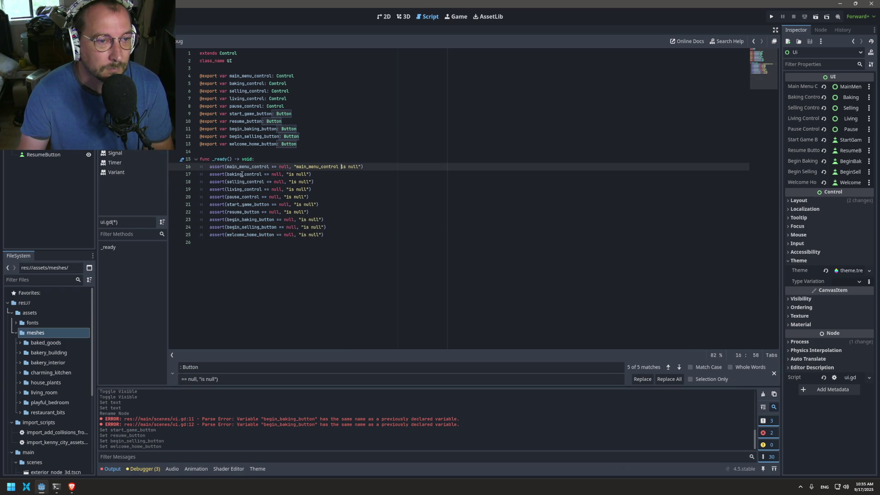
Prefix the messages on lines 17–19 with baking_control, selling_control and living_control
double_click(242, 175)
click(290, 174)
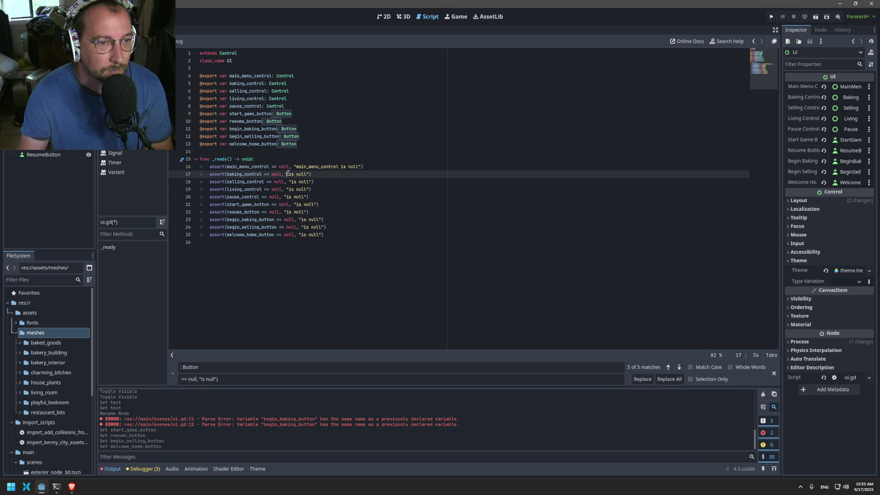
key(ctrl+v)
double_click(245, 182)
key(ctrl+c)
click(290, 182)
key(ctrl+v)
double_click(257, 189)
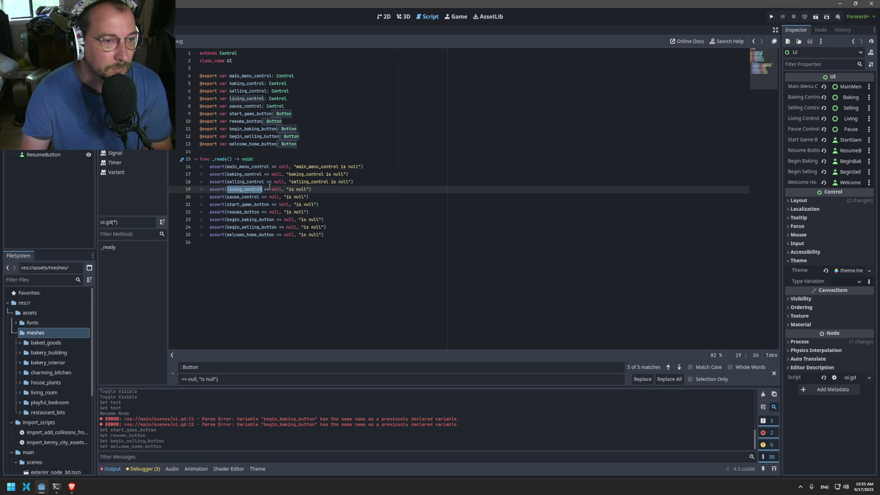
key(ctrl+c)
click(284, 189)
key(ctrl+v)
Prefix the messages on lines 20–22 with pause_control, start_game_button and resume_button
click(247, 198)
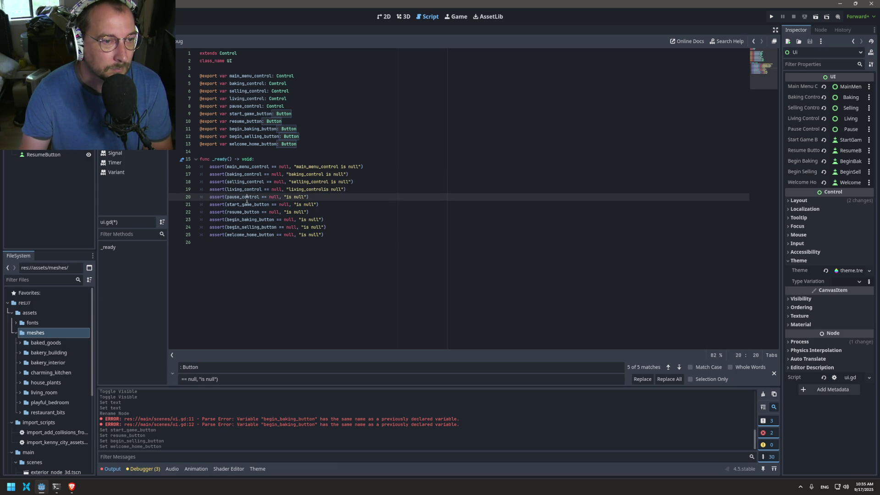
click(322, 189)
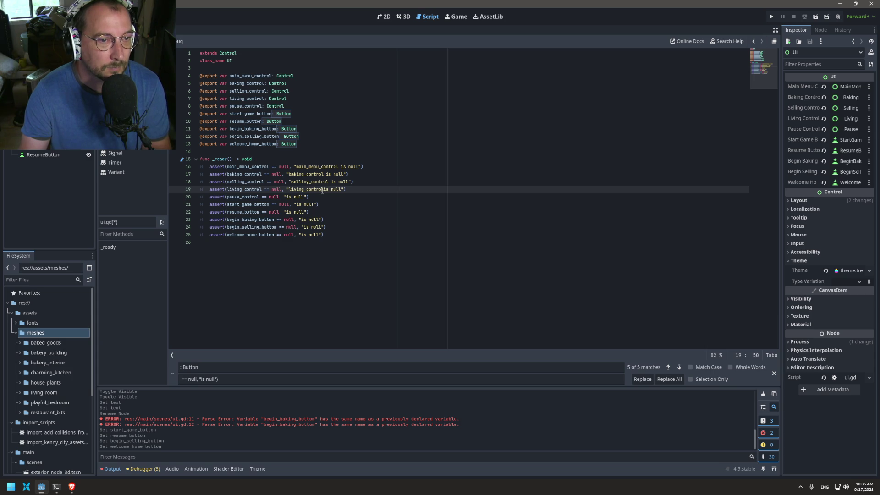
double_click(220, 197)
double_click(239, 198)
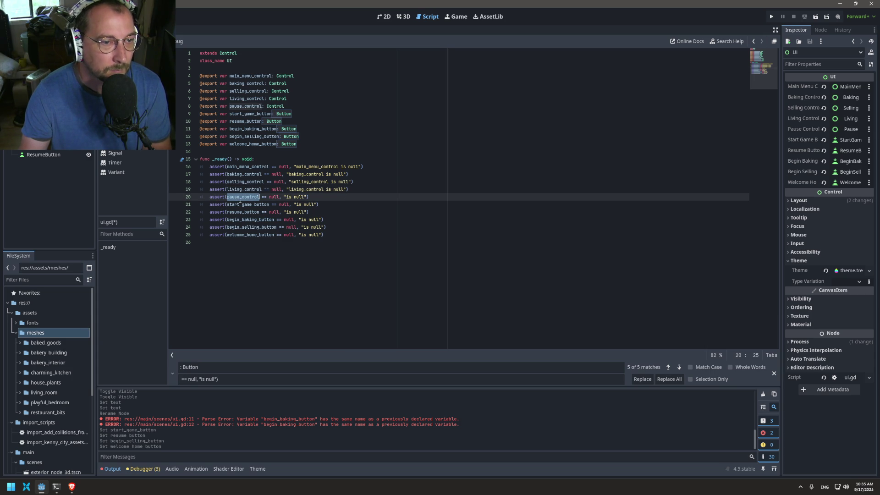
key(ctrl+c)
click(285, 197)
key(ctrl+v)
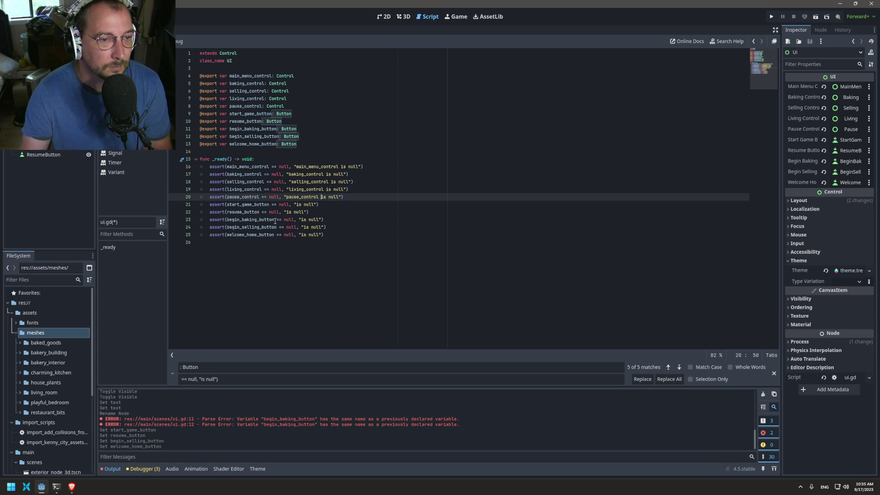
double_click(250, 204)
key(ctrl+c)
click(296, 205)
key(ctrl+v)
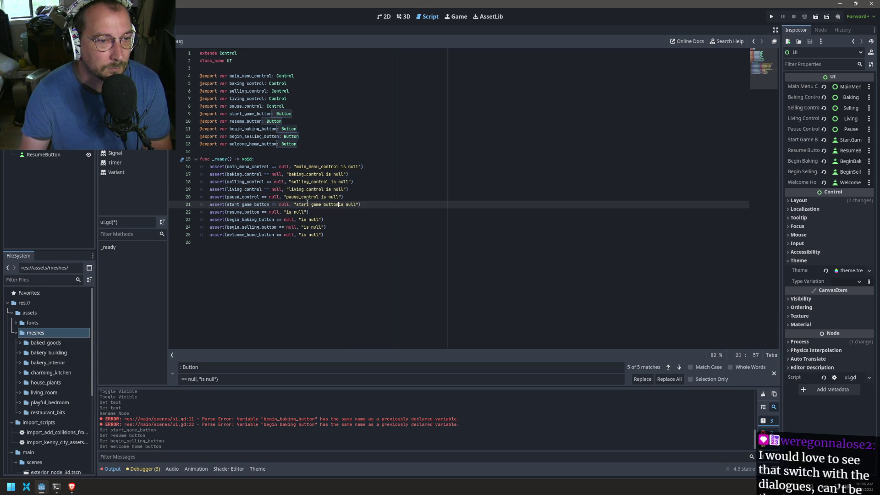
double_click(243, 211)
key(ctrl+c)
click(288, 212)
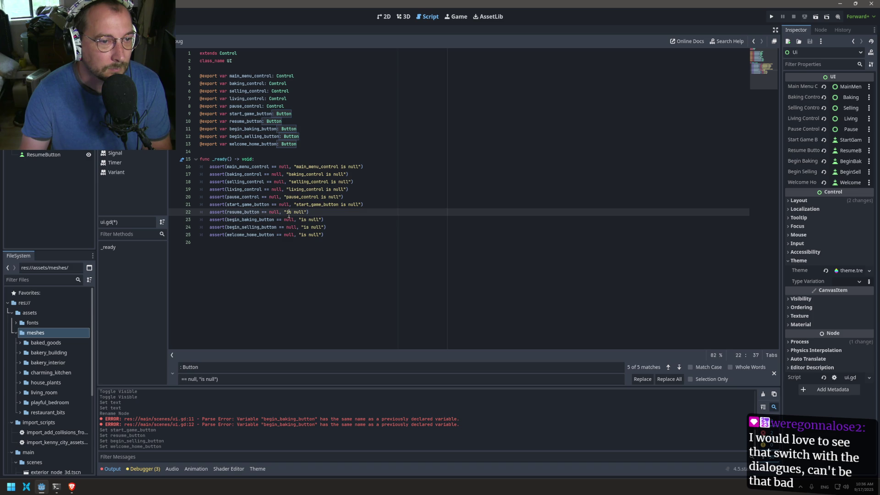
key(ctrl+v)
click(244, 212)
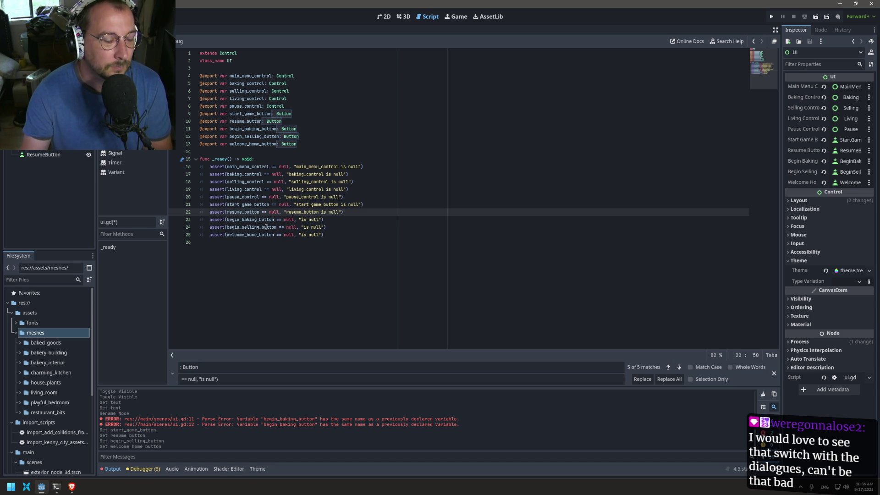